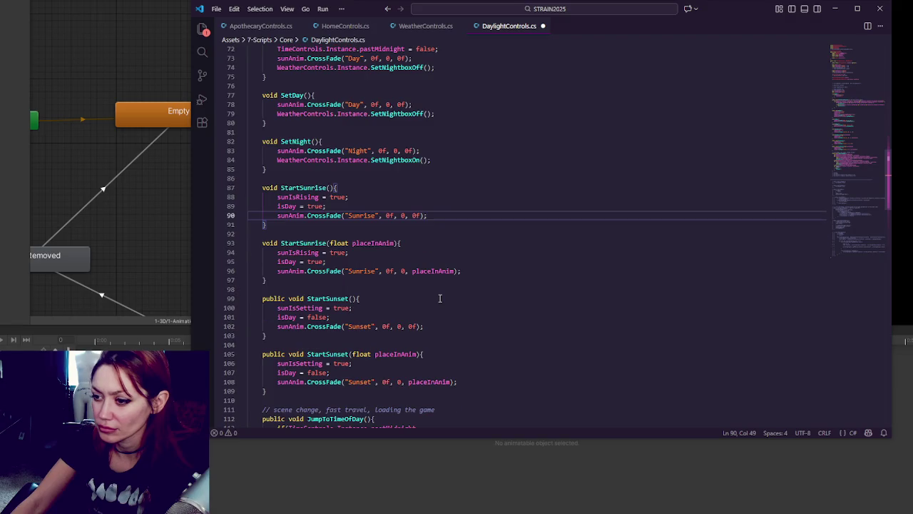
pyautogui.scroll(-1, 443, 281)
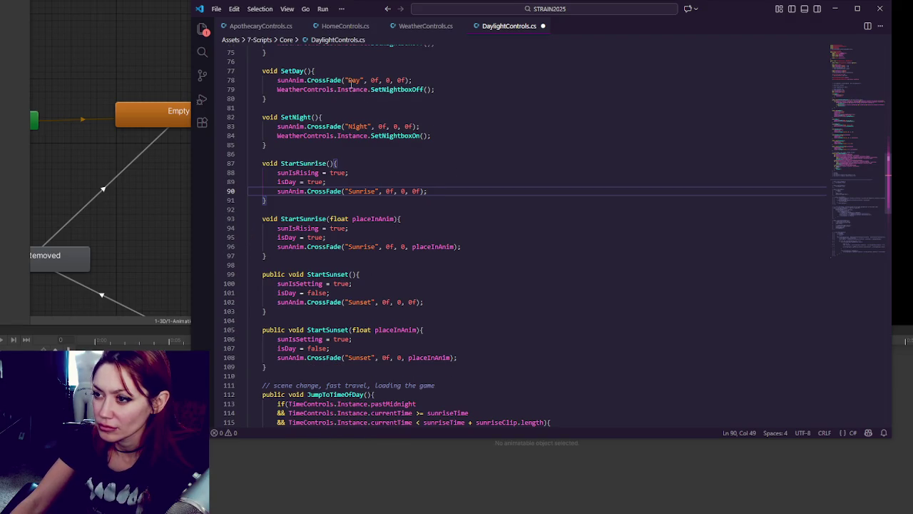
# Step: Paste a SetNightboxOn call after the sunrise crossfade and jump to its definition in WeatherControls.cs
pyautogui.scroll(2, 386, 135)
pyautogui.scroll(-2, 420, 127)
pyautogui.scroll(-5, 420, 127)
pyautogui.scroll(2, 418, 126)
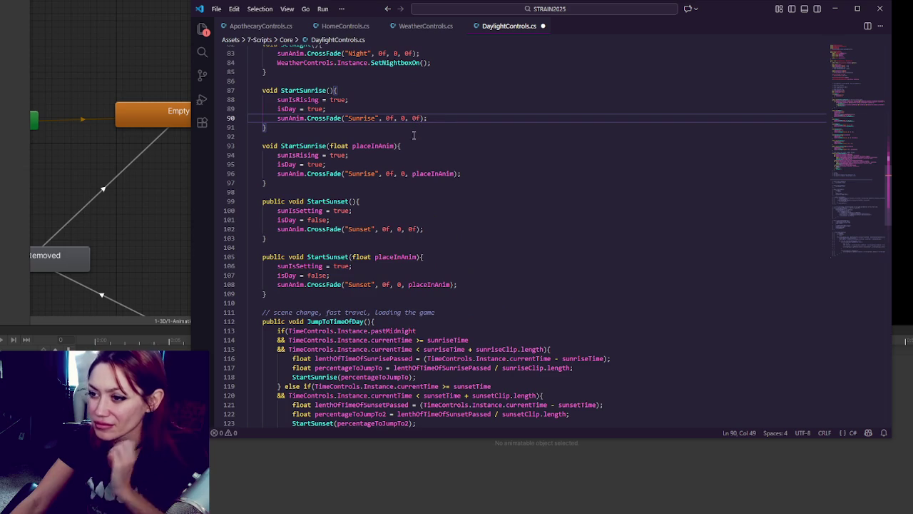
pyautogui.click(475, 173)
pyautogui.press('Return')
pyautogui.write('WeatherControls.Instance.SetNightboxOn();')
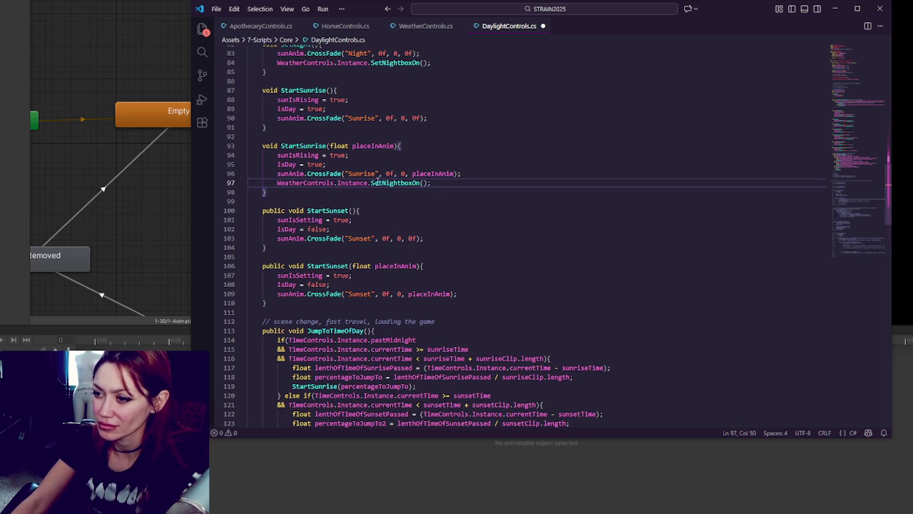
pyautogui.click(423, 183)
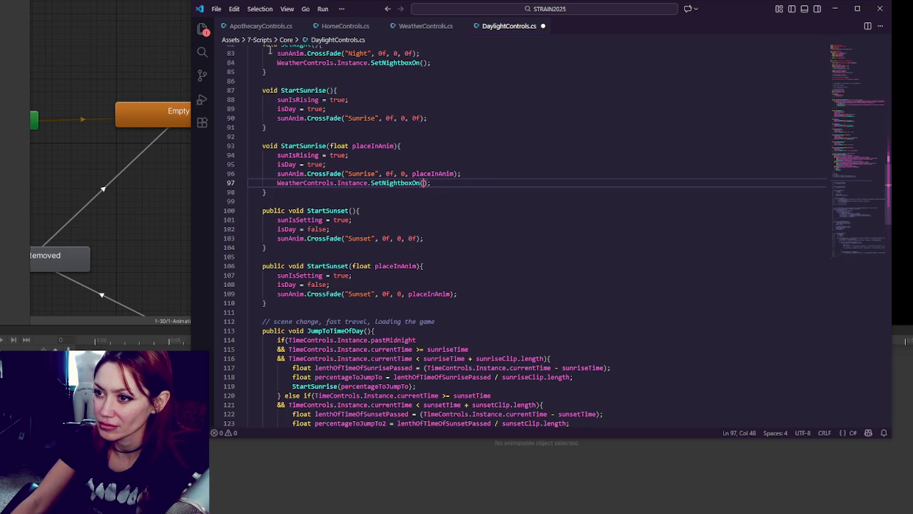
pyautogui.press('F12')
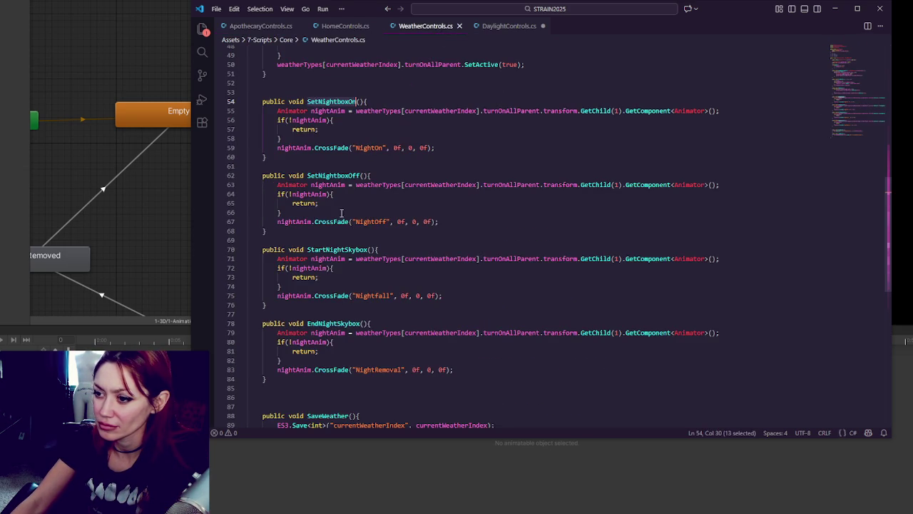
# Step: Replace SetNightboxOn with StartNightSkybox, and add StartNightSkybox calls after both sunset crossfades
pyautogui.doubleClick(332, 251)
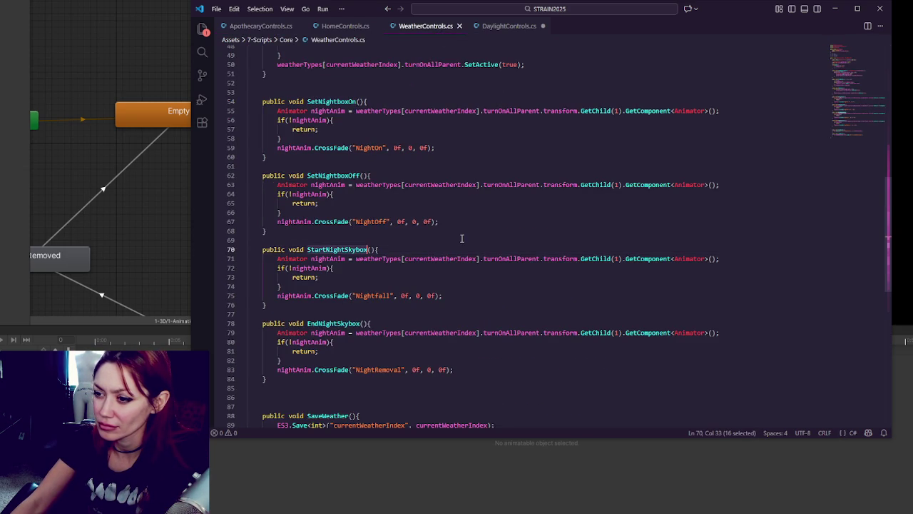
pyautogui.click(498, 28)
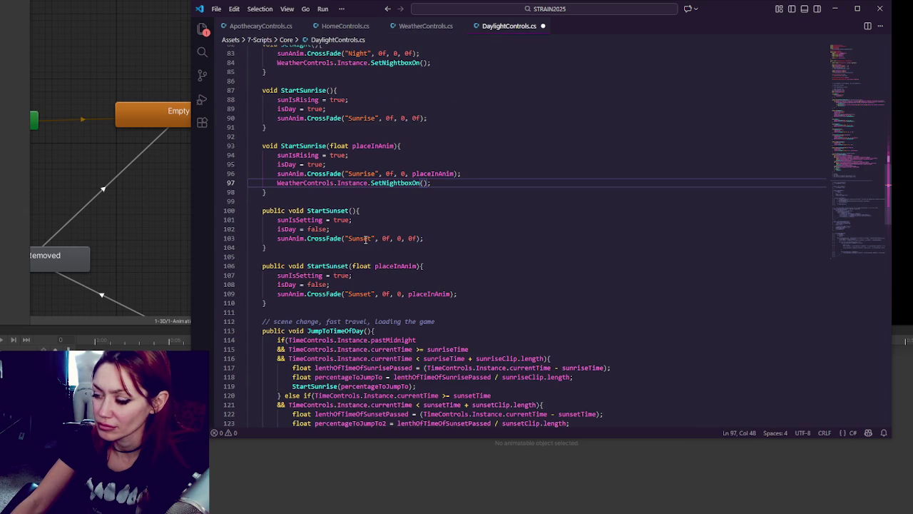
pyautogui.hotkey('ctrl', 'shift', 'Left')
pyautogui.hotkey('ctrl', 'shift', 'Left')
pyautogui.write('StartNightSkybox();')
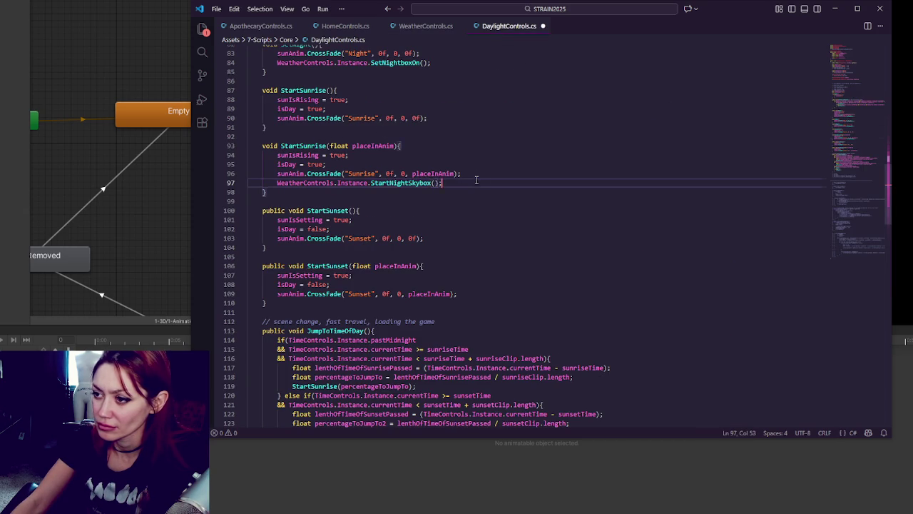
pyautogui.click(430, 237)
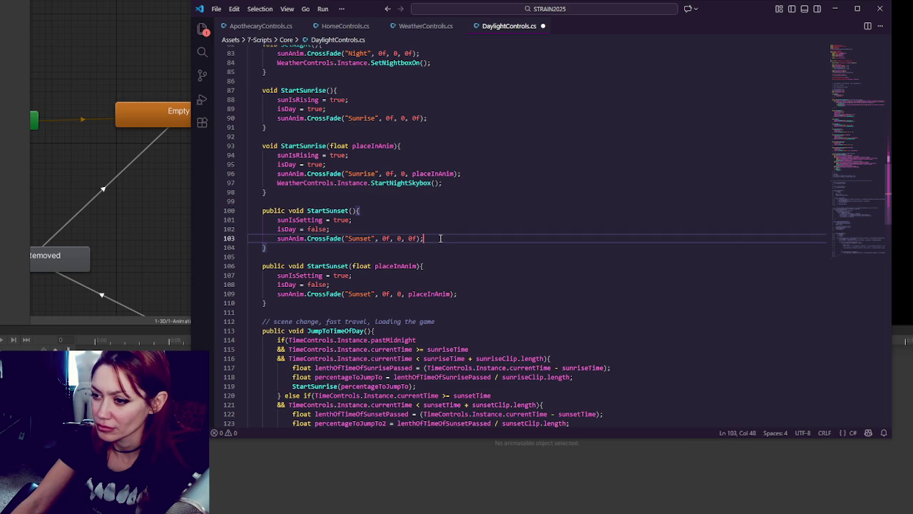
pyautogui.press('Return')
pyautogui.write('WeatherControls.Instance.StartNightSkybox();')
pyautogui.click(478, 303)
pyautogui.press('Return')
pyautogui.write('WeatherControls.Instance.StartNightSkybox();')
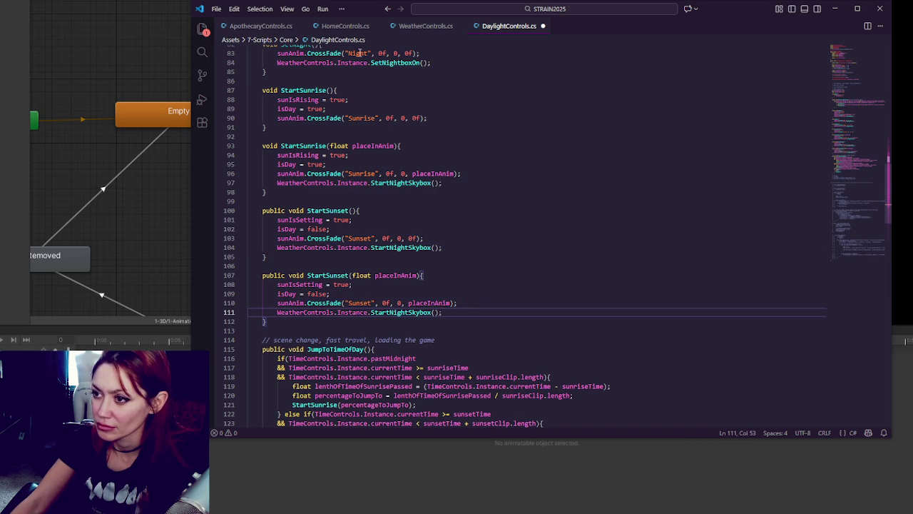
# Step: Make both sunrise methods call EndNightSkybox and save DaylightControls.cs
pyautogui.click(265, 27)
pyautogui.click(424, 27)
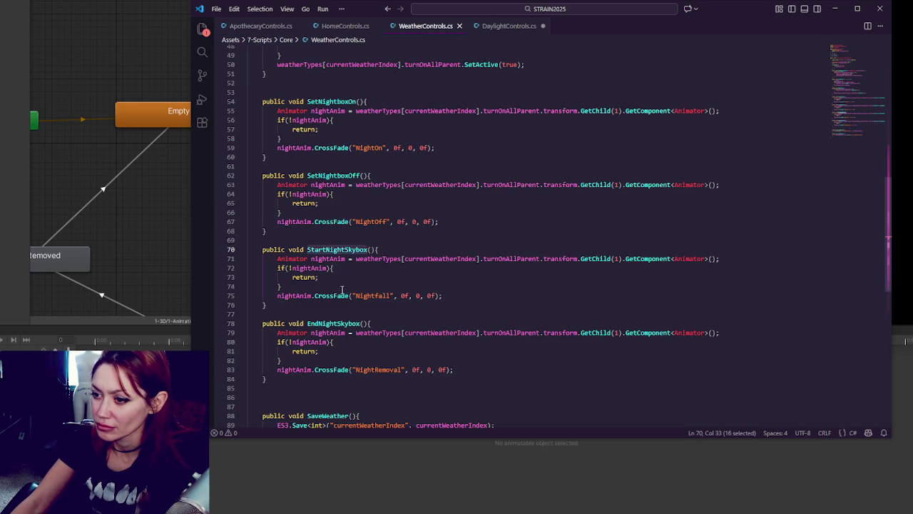
pyautogui.doubleClick(345, 325)
pyautogui.hotkey('ctrl', 'c')
pyautogui.click(509, 27)
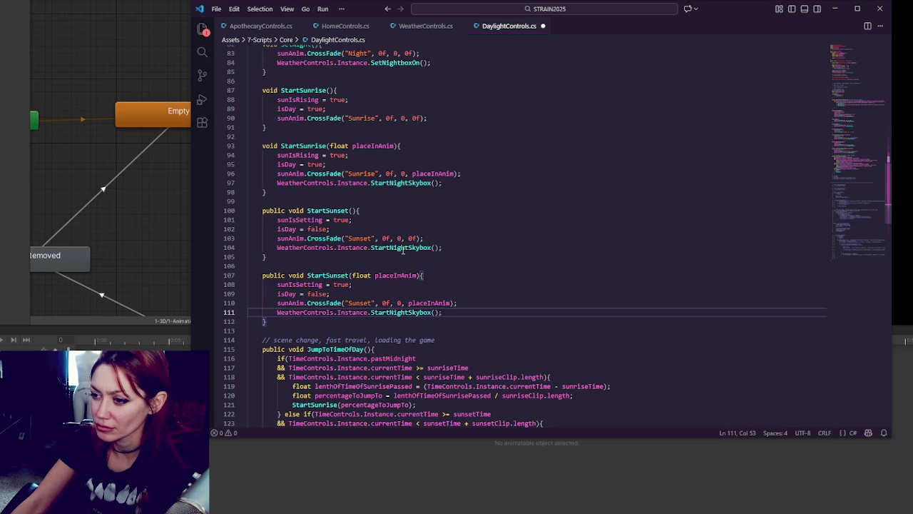
pyautogui.doubleClick(392, 184)
pyautogui.hotkey('ctrl', 'v')
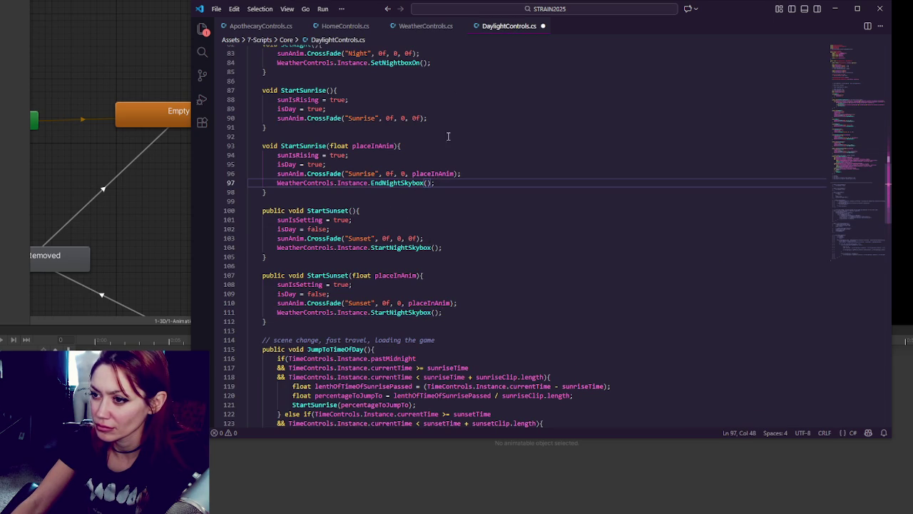
pyautogui.moveTo(465, 178); pyautogui.dragTo(435, 183)
pyautogui.hotkey('ctrl', 'c')
pyautogui.click(452, 117)
pyautogui.hotkey('ctrl', 'v')
pyautogui.hotkey('ctrl', 's')
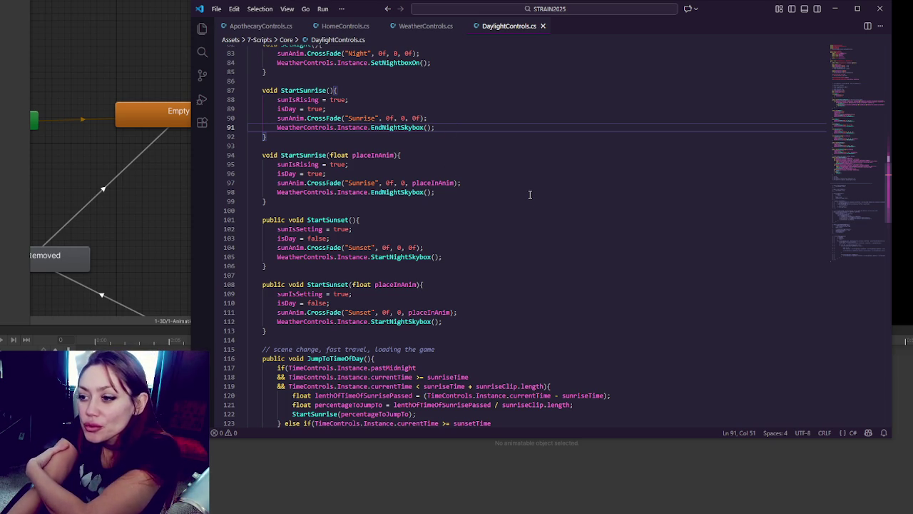
pyautogui.doubleClick(372, 155)
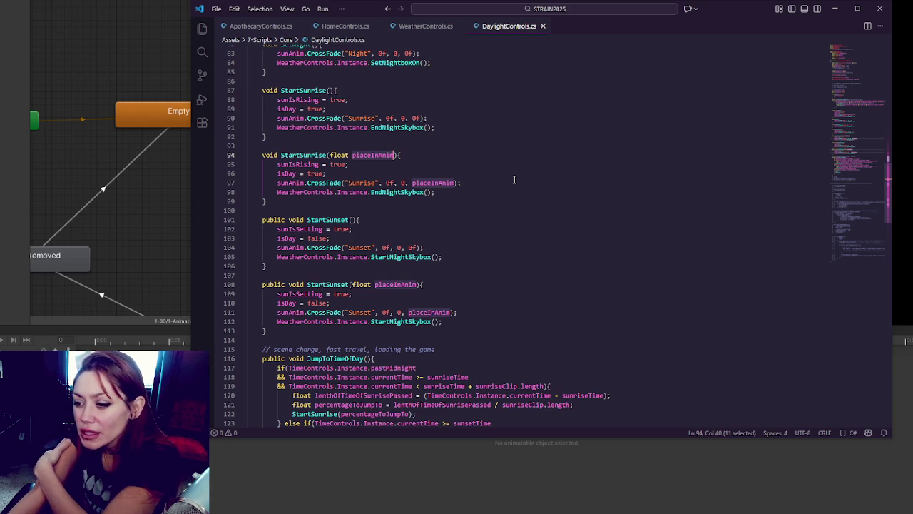
pyautogui.scroll(-3, 514, 179)
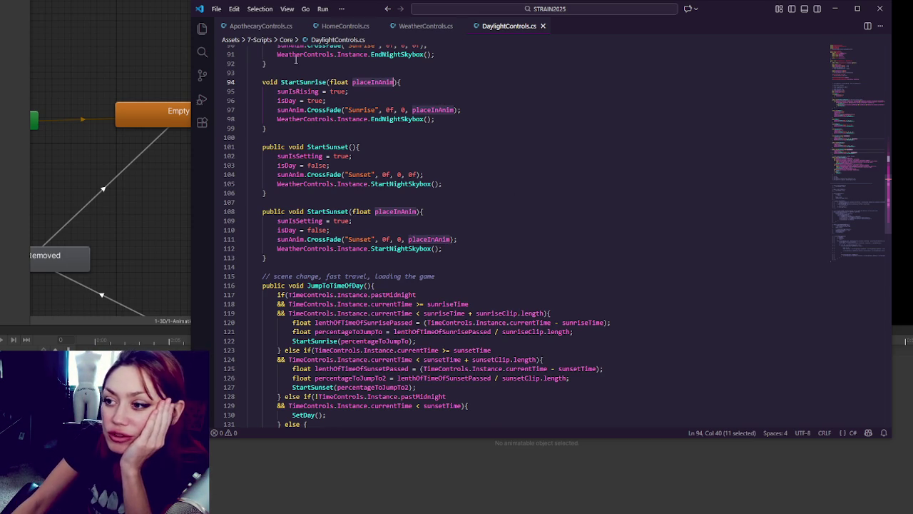
pyautogui.click(262, 26)
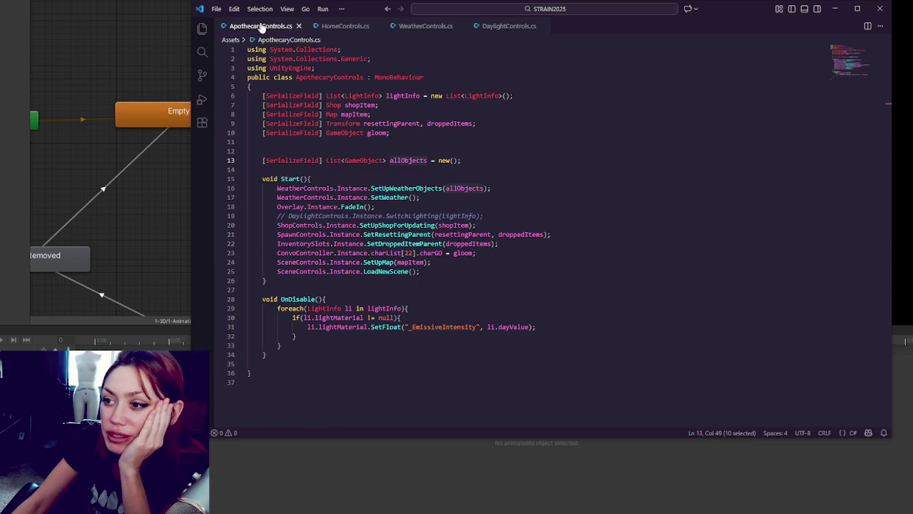
pyautogui.click(425, 26)
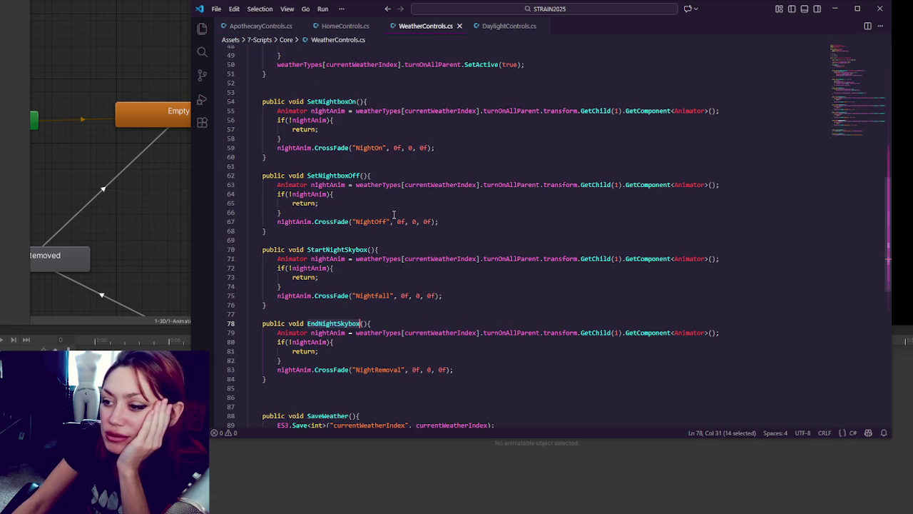
pyautogui.click(520, 27)
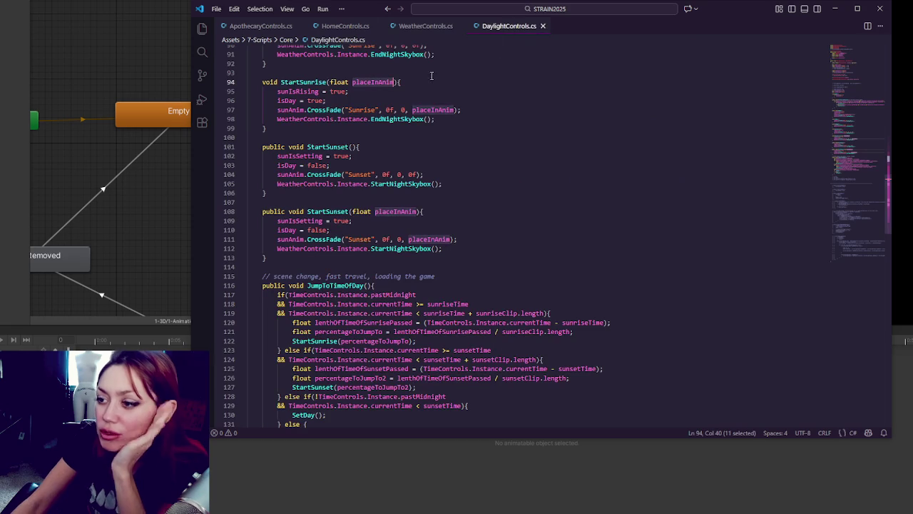
pyautogui.click(439, 110)
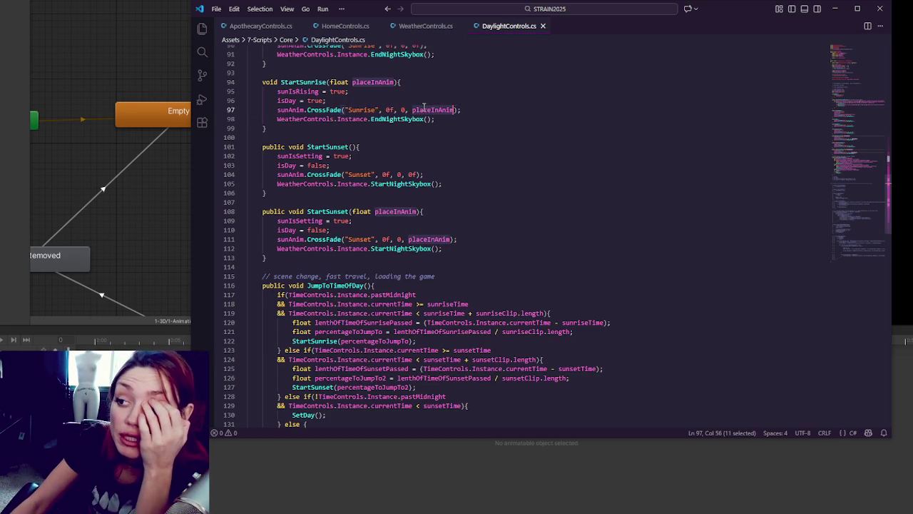
pyautogui.click(420, 118)
pyautogui.click(432, 111)
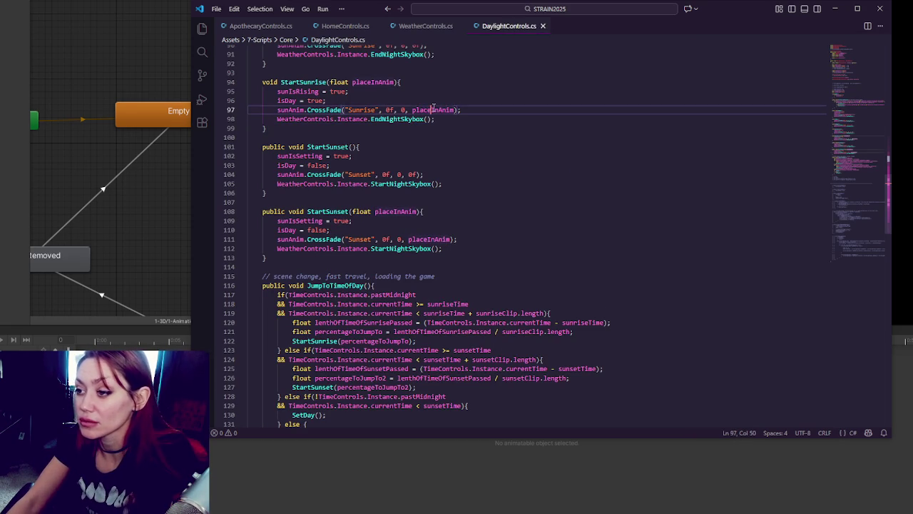
pyautogui.doubleClick(426, 110)
# Step: Pass placeInAnim into the EndNightSkybox and StartNightSkybox calls in the placeInAnim overloads
pyautogui.click(427, 119)
pyautogui.hotkey('ctrl', 'v')
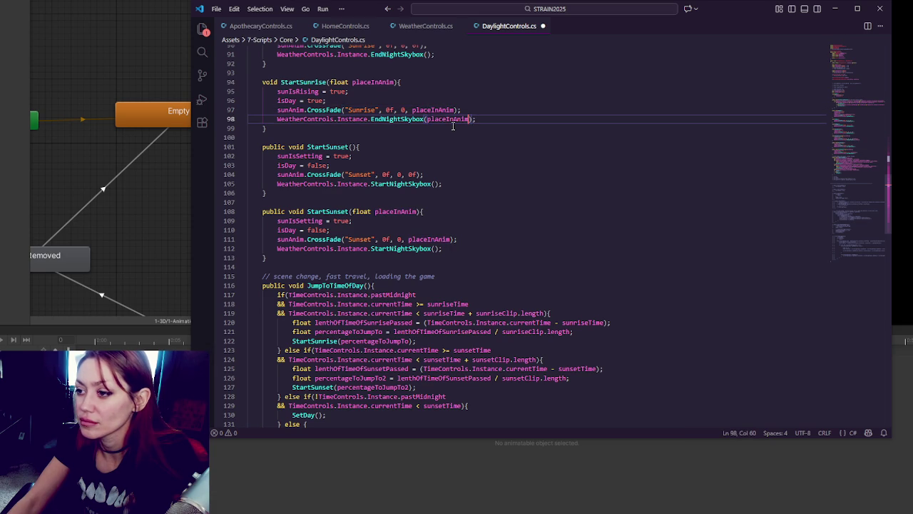
pyautogui.click(434, 248)
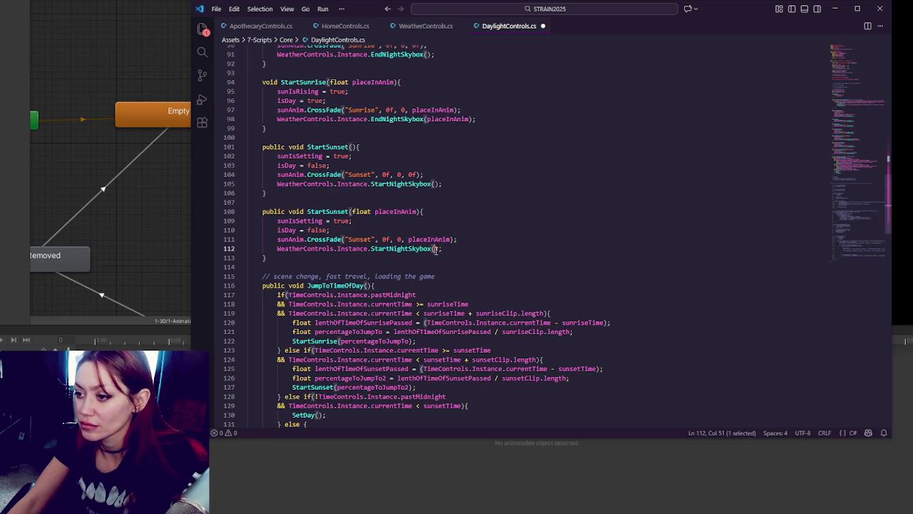
pyautogui.hotkey('ctrl', 'v')
pyautogui.hotkey('ctrl', 'z')
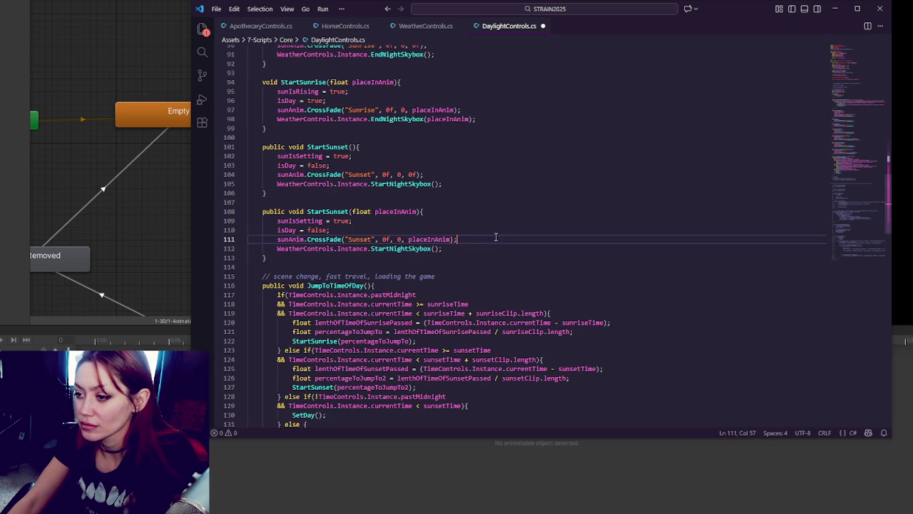
pyautogui.hotkey('ctrl', 'v')
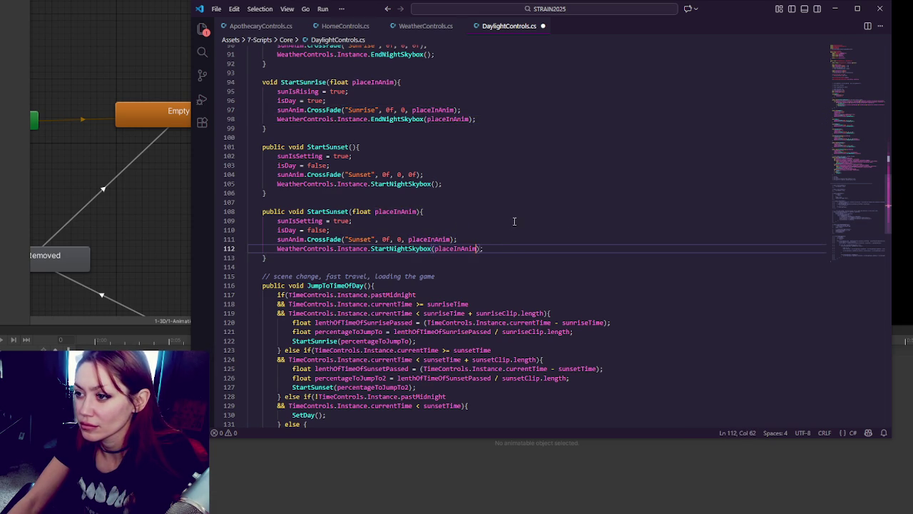
pyautogui.scroll(8, 513, 221)
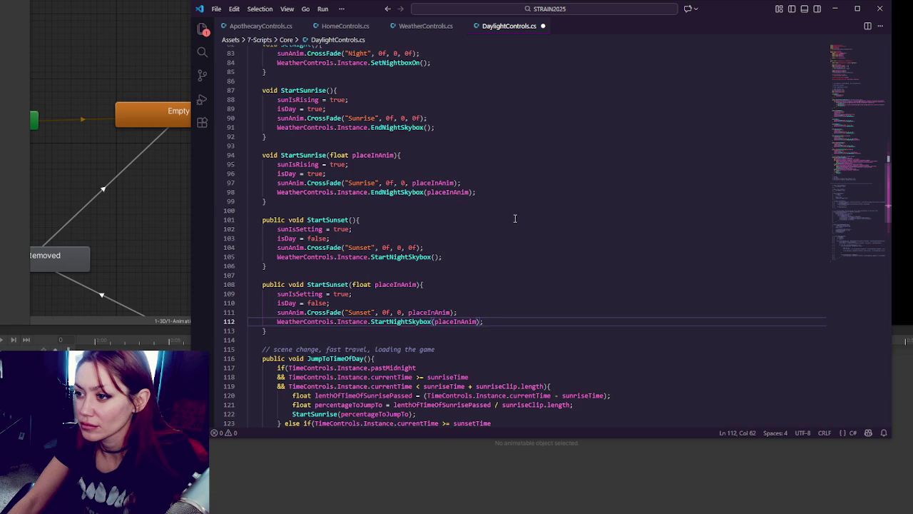
# Step: Select the whole StartNightSkybox method in WeatherControls.cs and place the caret after it
pyautogui.click(419, 29)
pyautogui.click(509, 25)
pyautogui.scroll(-6, 443, 192)
pyautogui.click(411, 171)
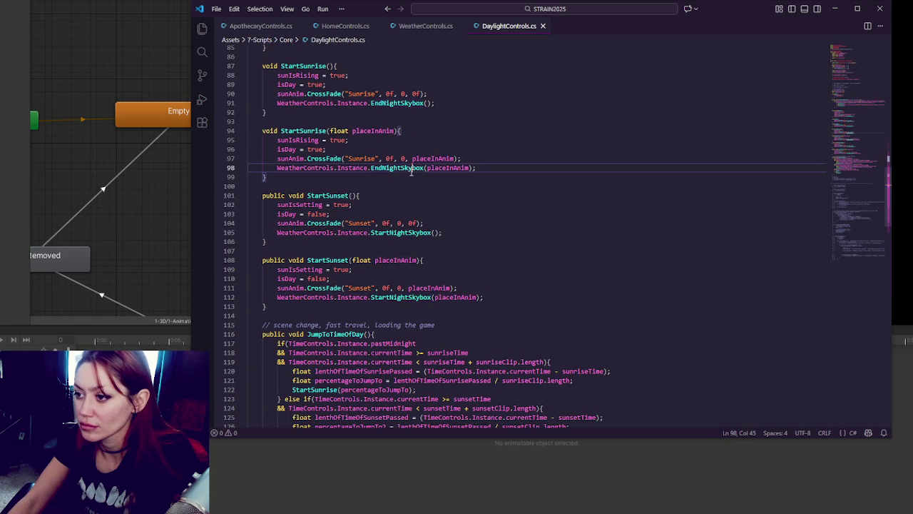
pyautogui.click(428, 28)
pyautogui.moveTo(316, 205); pyautogui.dragTo(320, 145)
pyautogui.click(322, 208)
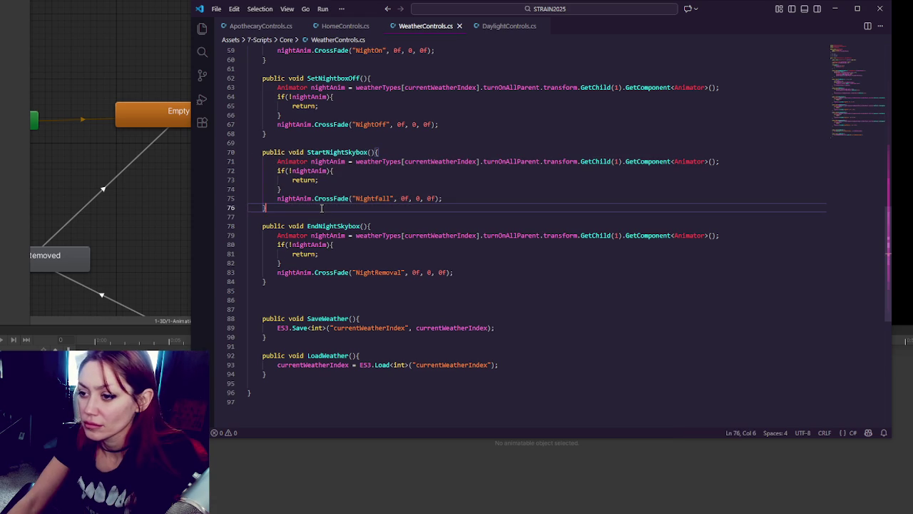
# Step: Add a StartNightSkybox(float placeInAnim) copy that passes placeInAnim to the Nightfall CrossFade
pyautogui.hotkey('ctrl', 'v')
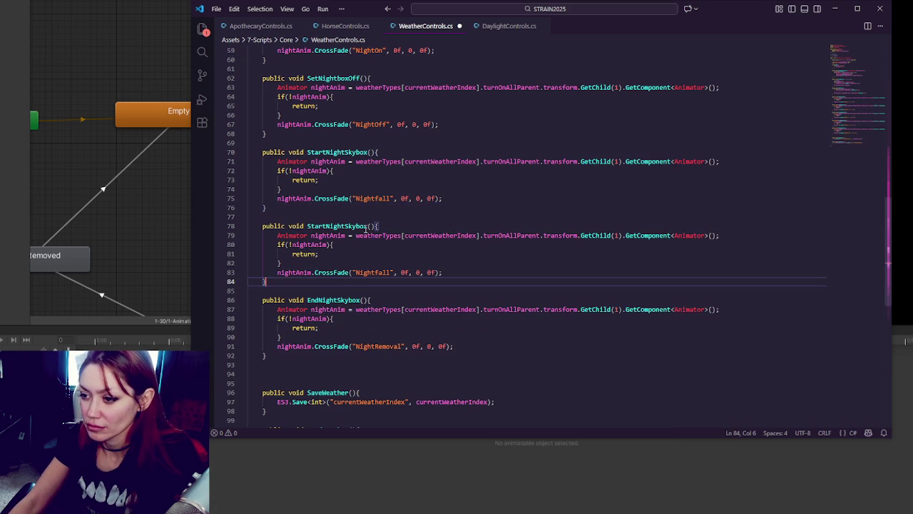
pyautogui.click(376, 226)
pyautogui.write('float ')
pyautogui.write('placeInAnim')
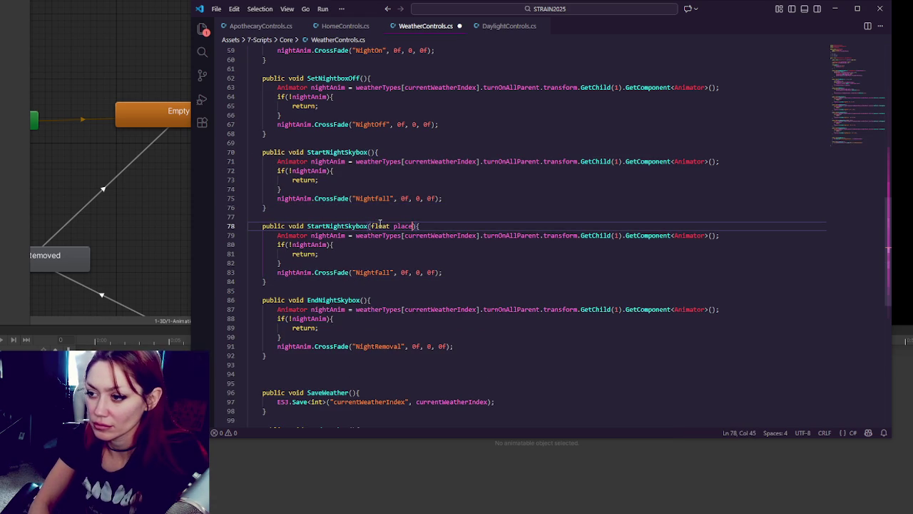
pyautogui.doubleClick(414, 225)
pyautogui.doubleClick(428, 273)
pyautogui.hotkey('ctrl', 'v')
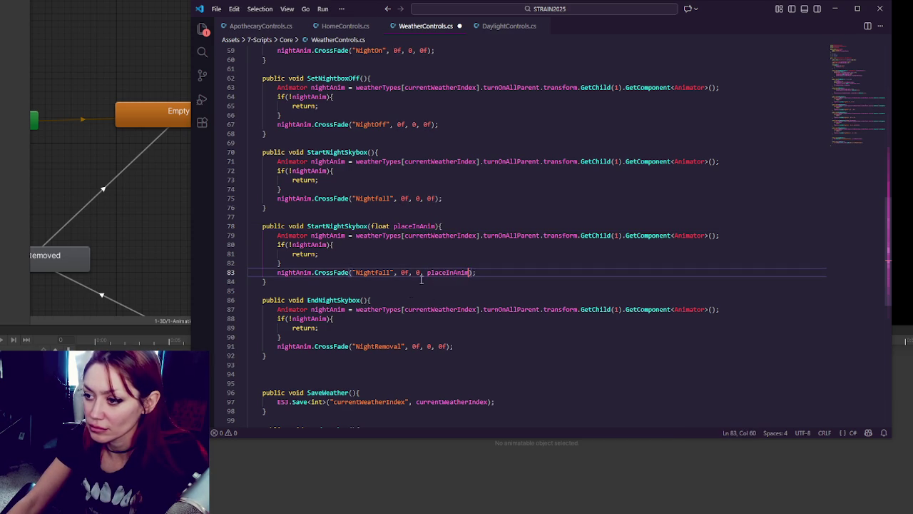
# Step: Give EndNightSkybox a float placeInAnim parameter and pass it to the NightRemoval CrossFade
pyautogui.click(364, 301)
pyautogui.write('float')
pyautogui.hotkey('ctrl', 'v')
pyautogui.doubleClick(438, 346)
pyautogui.hotkey('ctrl', 'v')
# Step: Save WeatherControls.cs and let Unity recompile the scripts
pyautogui.click(511, 29)
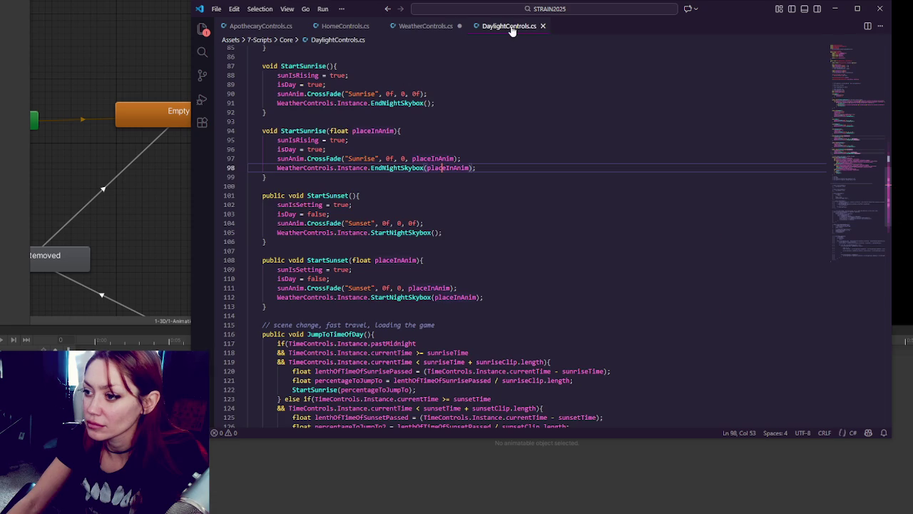
pyautogui.click(421, 29)
pyautogui.hotkey('ctrl', 's')
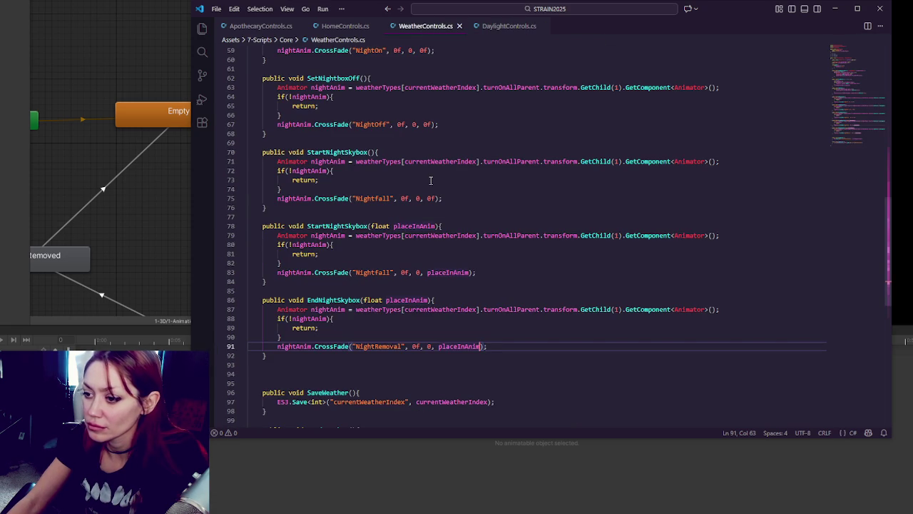
pyautogui.click(149, 125)
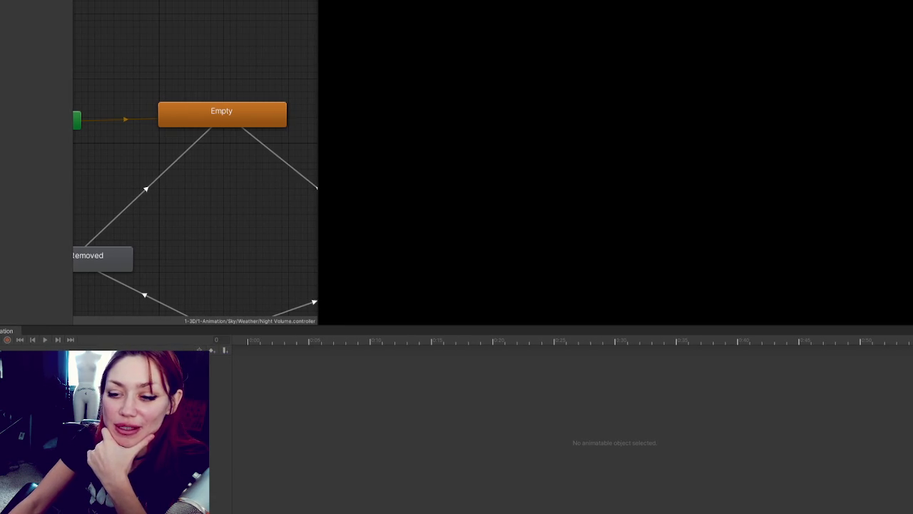
pyautogui.hotkey('alt', 'Tab')
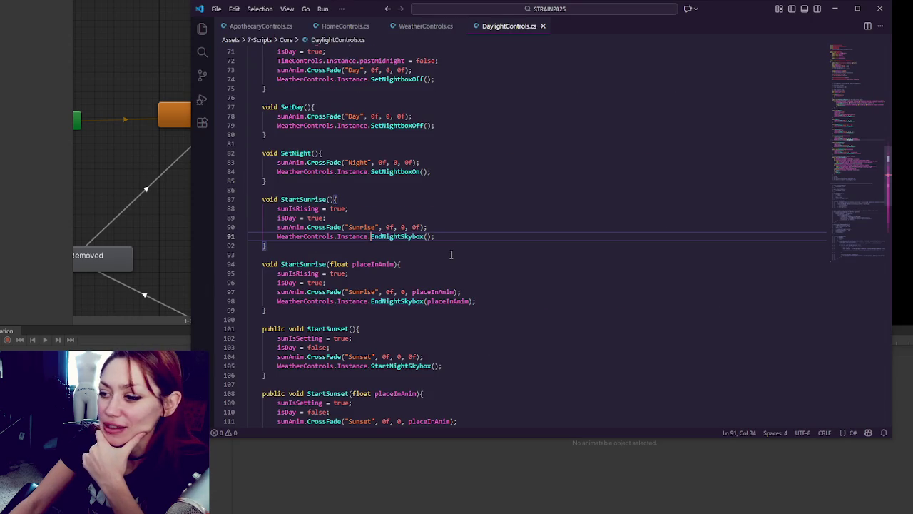
# Step: Duplicate the EndNightSkybox method in WeatherControls.cs
pyautogui.doubleClick(401, 236)
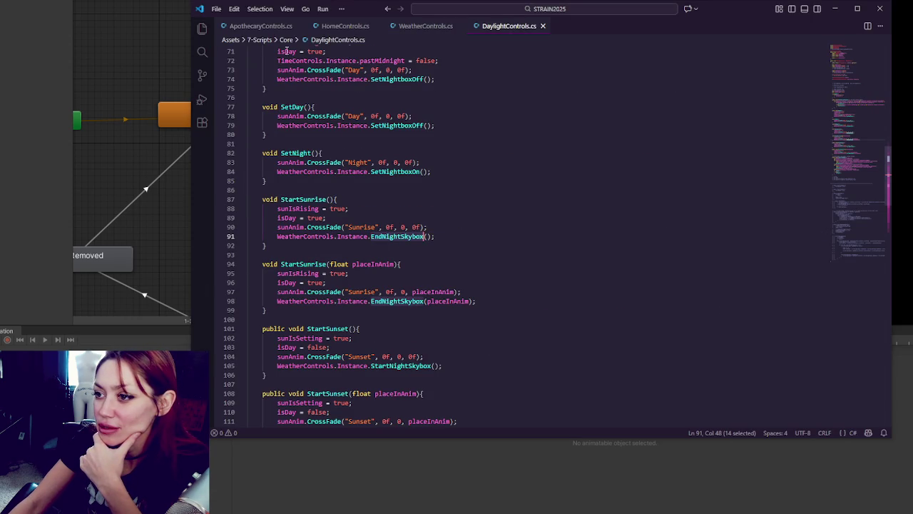
pyautogui.click(407, 27)
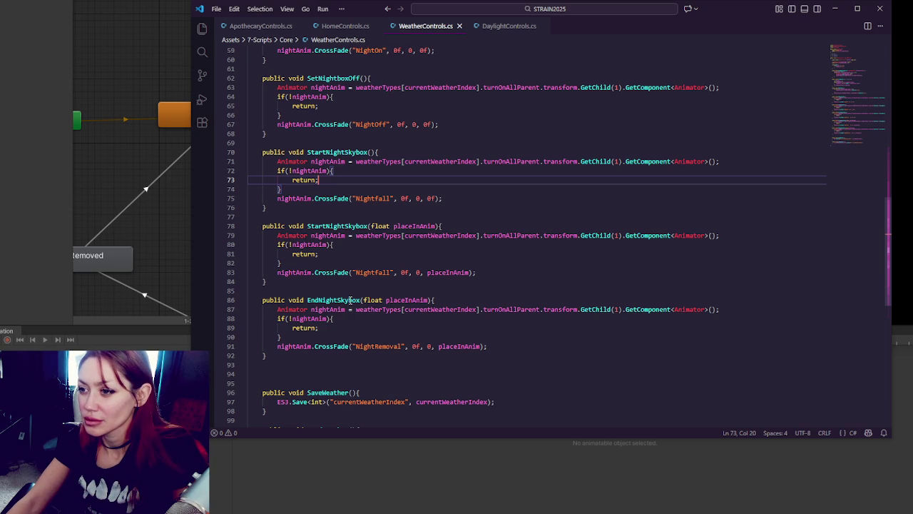
pyautogui.scroll(-2, 352, 293)
pyautogui.moveTo(300, 305); pyautogui.dragTo(318, 243)
pyautogui.hotkey('ctrl', 'c')
pyautogui.click(318, 243)
pyautogui.hotkey('ctrl', 'v')
# Step: Make the first EndNightSkybox copy parameterless with a 0f CrossFade argument, then save
pyautogui.click(415, 251)
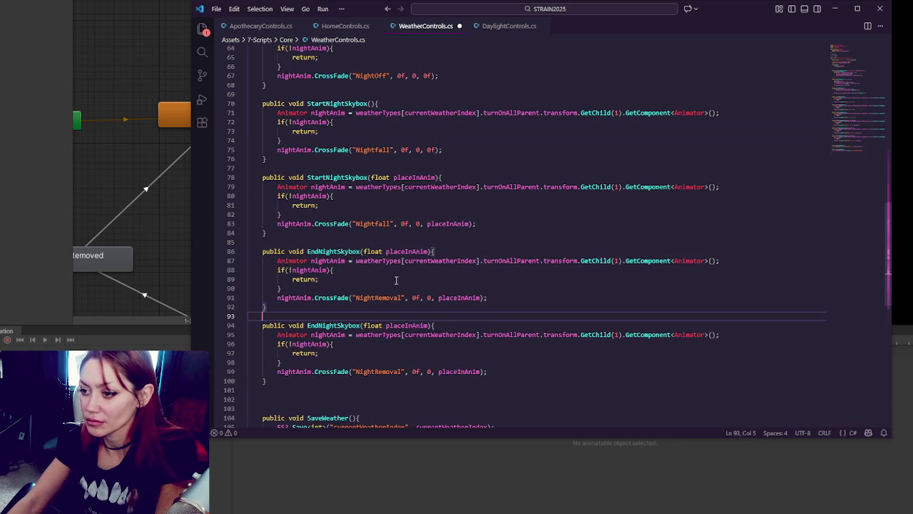
pyautogui.press('Delete')
pyautogui.press('Delete')
pyautogui.press('BackSpace')
pyautogui.press('BackSpace')
pyautogui.press('BackSpace')
pyautogui.doubleClick(459, 297)
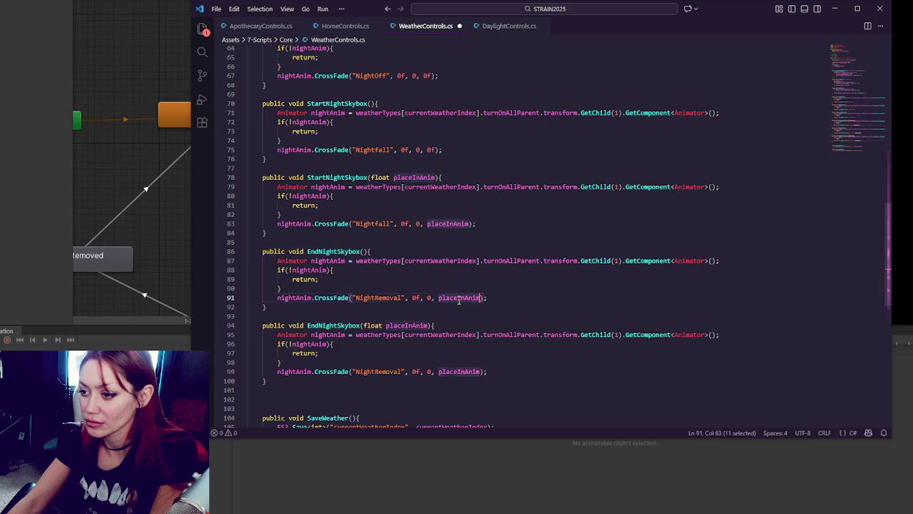
pyautogui.press('BackSpace')
pyautogui.write('0f)')
pyautogui.hotkey('ctrl', 's')
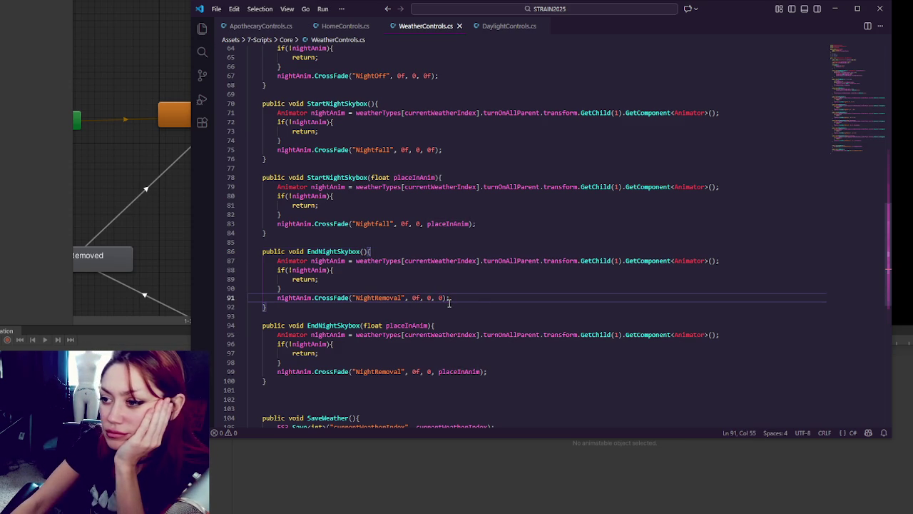
pyautogui.hotkey('alt', 'Tab')
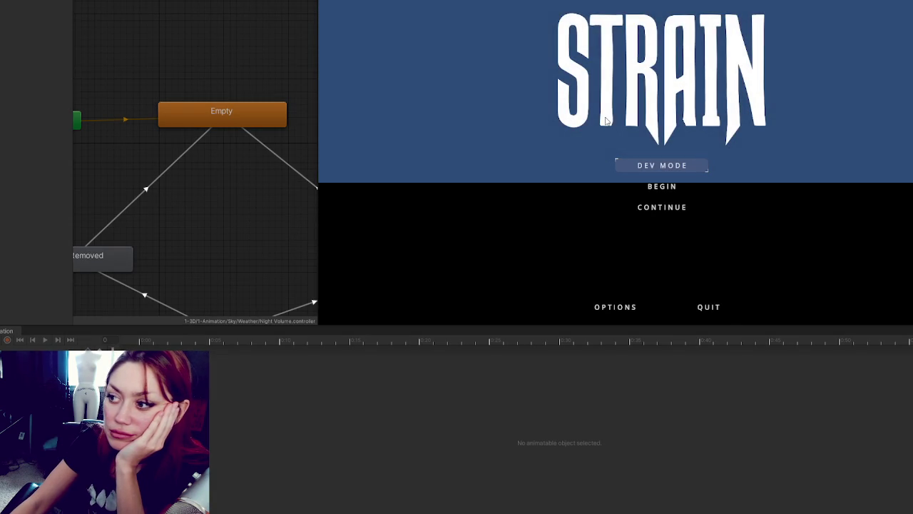
# Step: Launch the game in DEV MODE from the play-mode menu
pyautogui.click(657, 166)
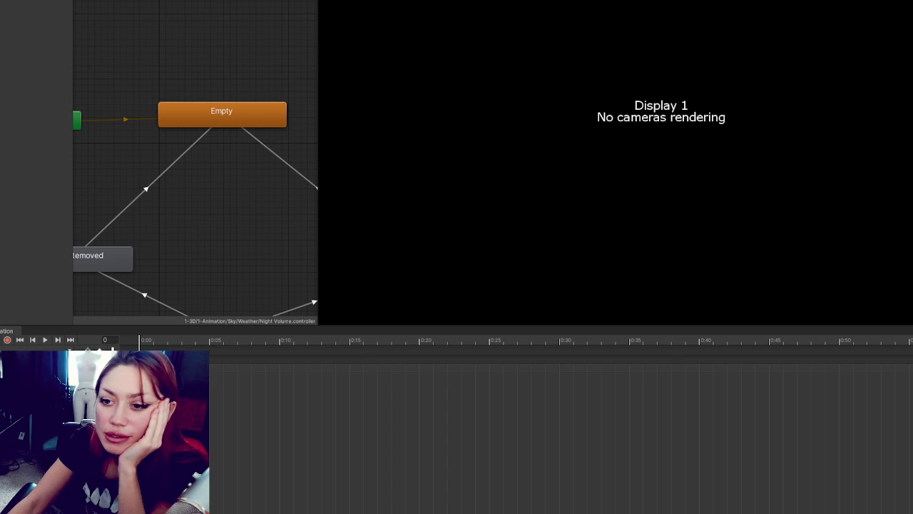
pyautogui.scroll(-4, 239, 126)
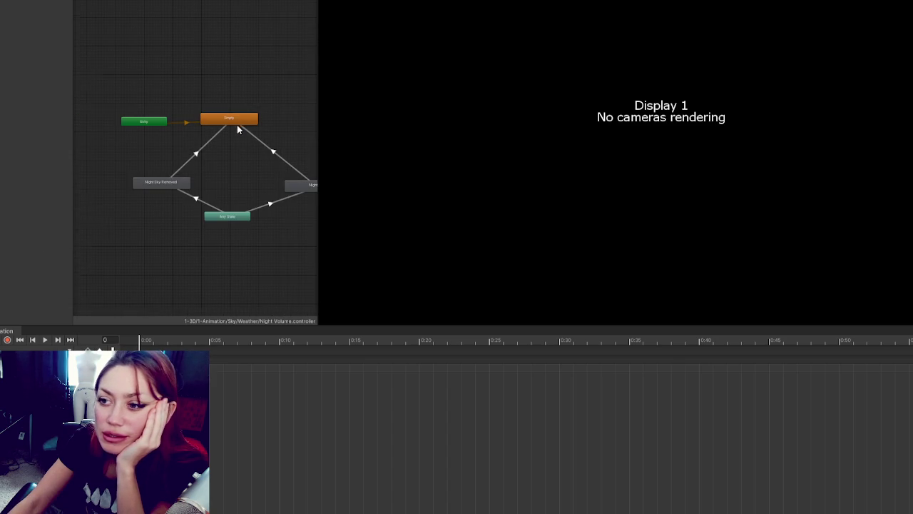
# Step: Widen the Animator graph and rename the Night state to Nightfall
pyautogui.moveTo(316, 132); pyautogui.dragTo(478, 143)
pyautogui.scroll(3, 299, 122)
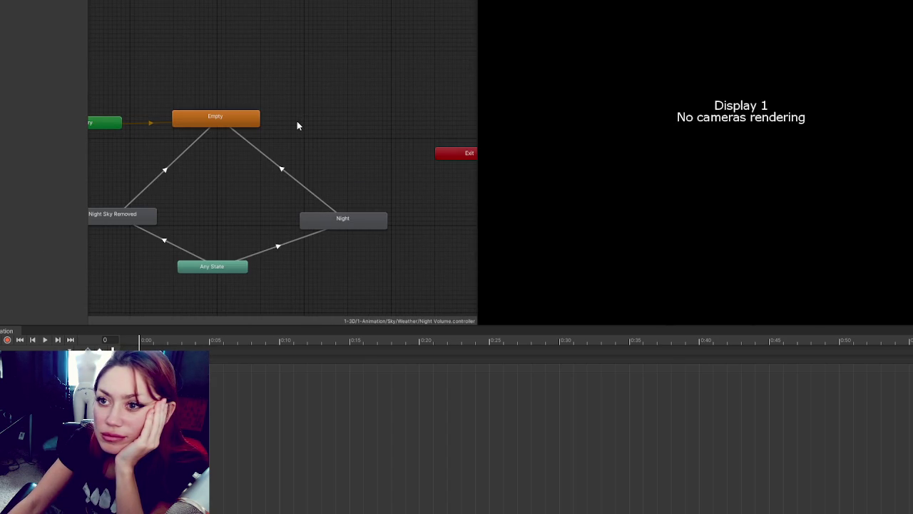
pyautogui.rightClick(314, 93)
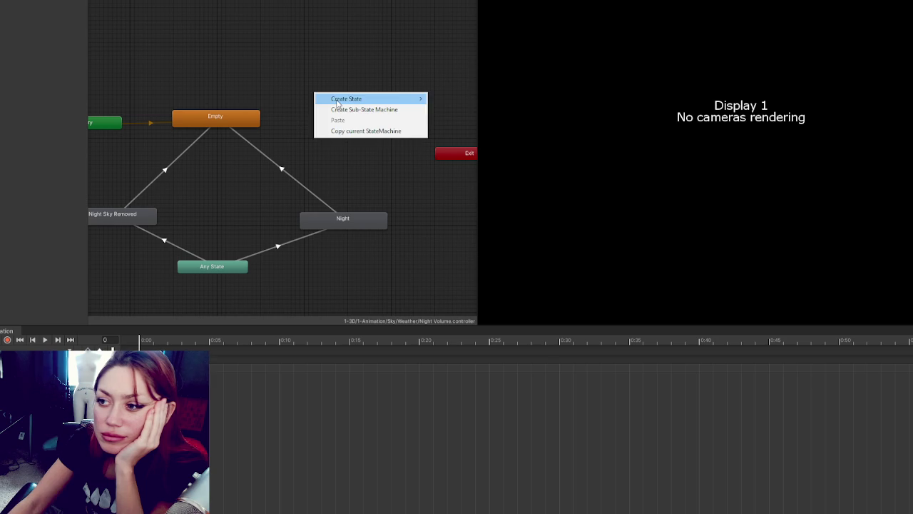
pyautogui.moveTo(339, 100)
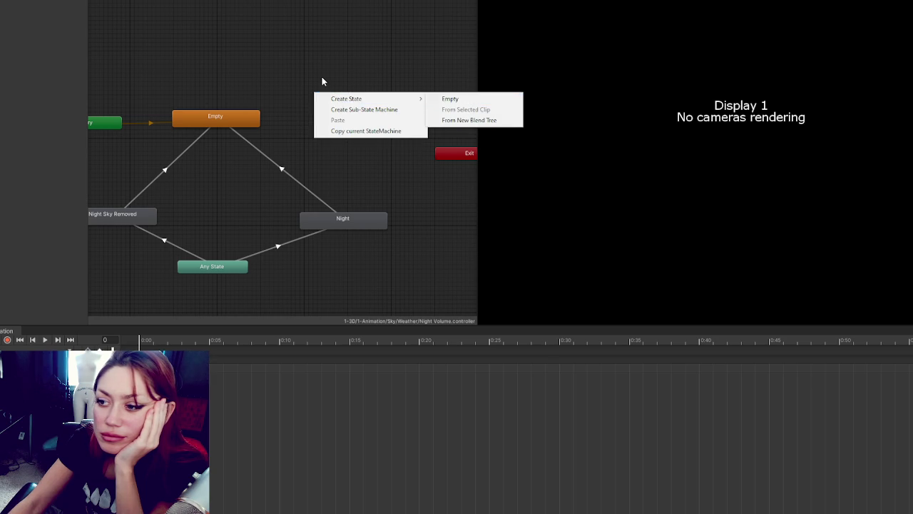
pyautogui.click(322, 77)
pyautogui.click(346, 224)
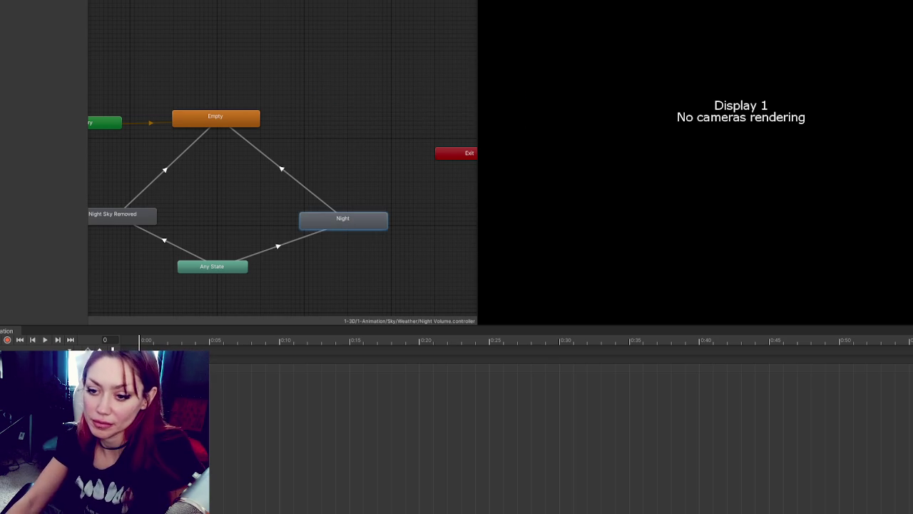
pyautogui.click(381, 214)
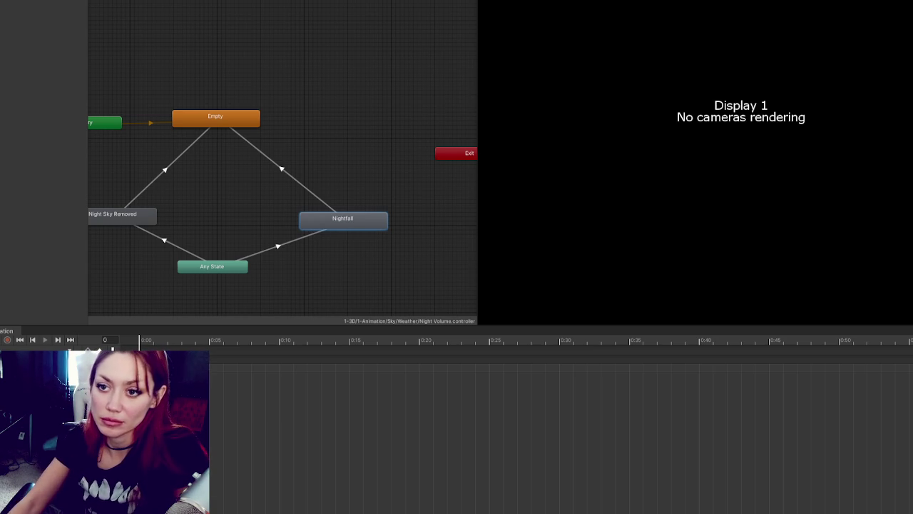
pyautogui.press('Return')
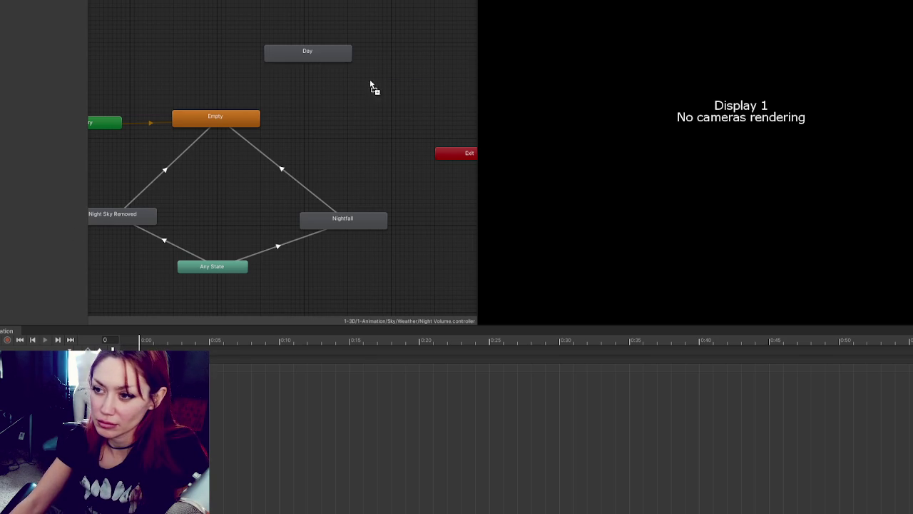
pyautogui.rightClick(206, 267)
# Step: Create transitions from Any State to the Night and Day states
pyautogui.click(214, 272)
pyautogui.rightClick(224, 264)
pyautogui.click(231, 271)
pyautogui.click(316, 51)
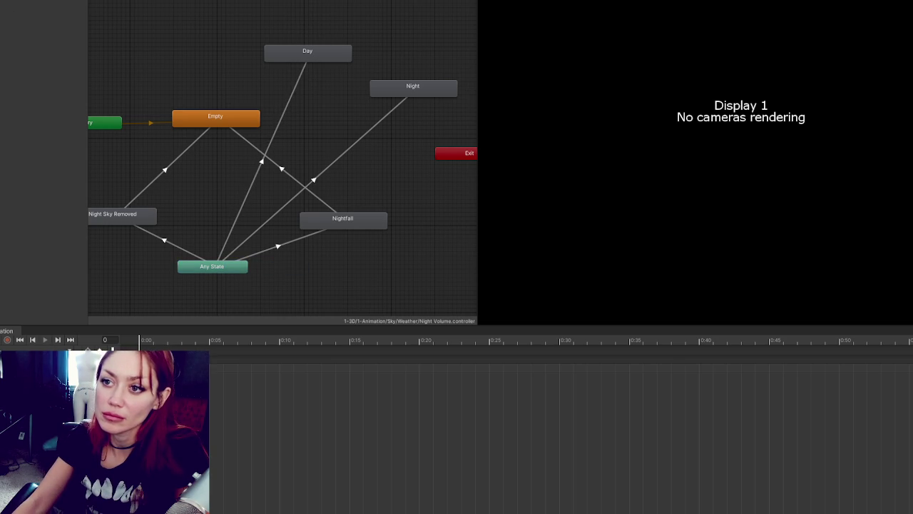
pyautogui.click(251, 231)
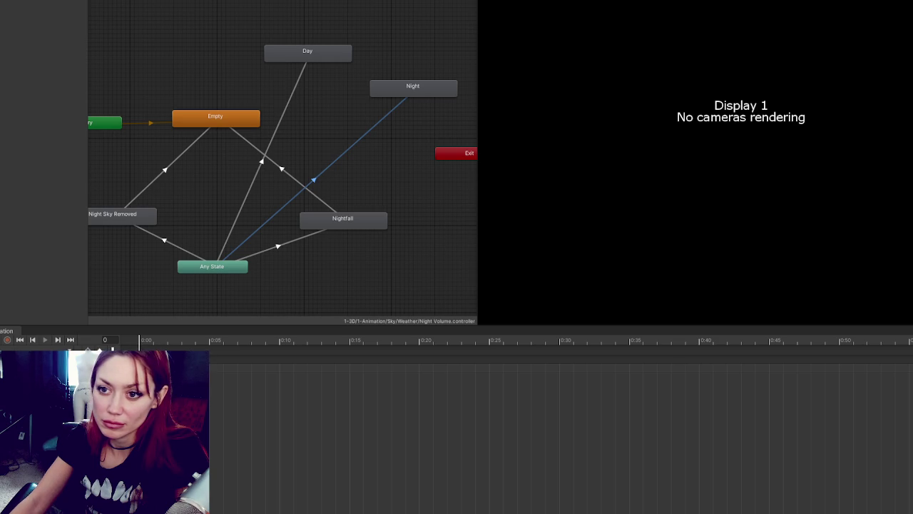
pyautogui.click(287, 97)
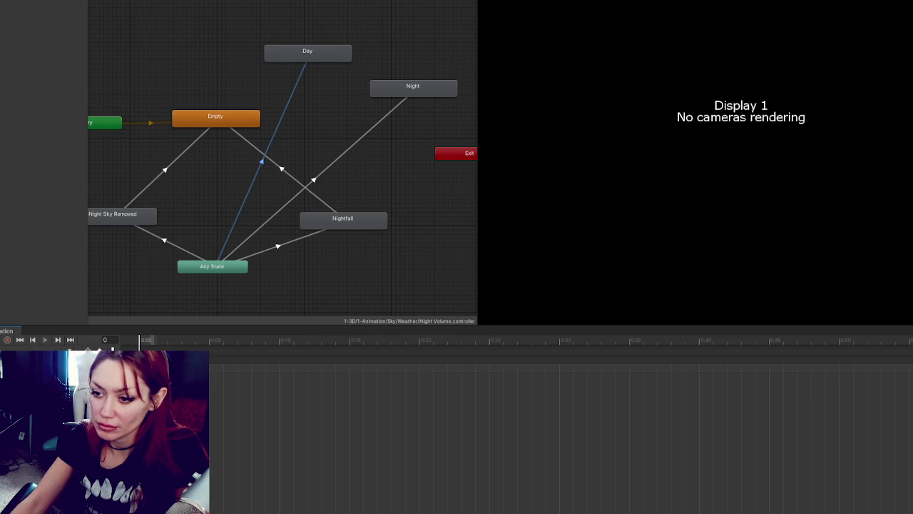
pyautogui.press('.')
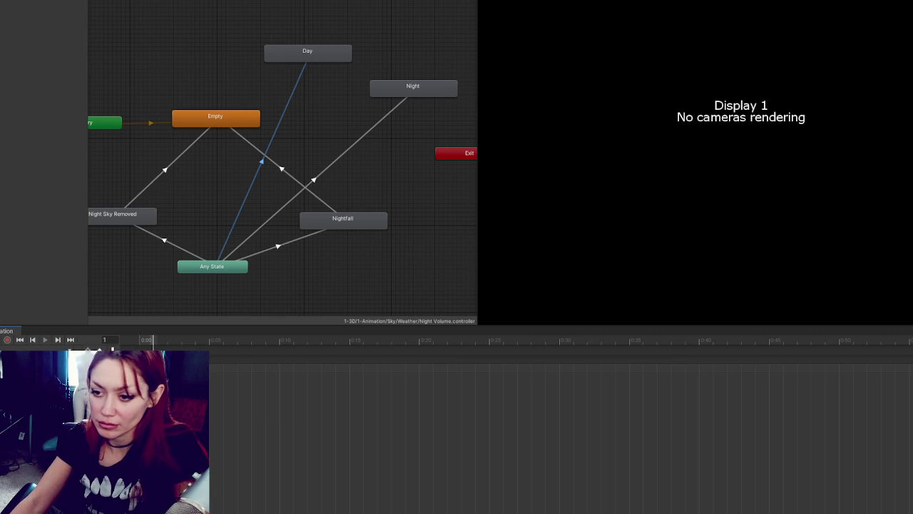
pyautogui.click(339, 160)
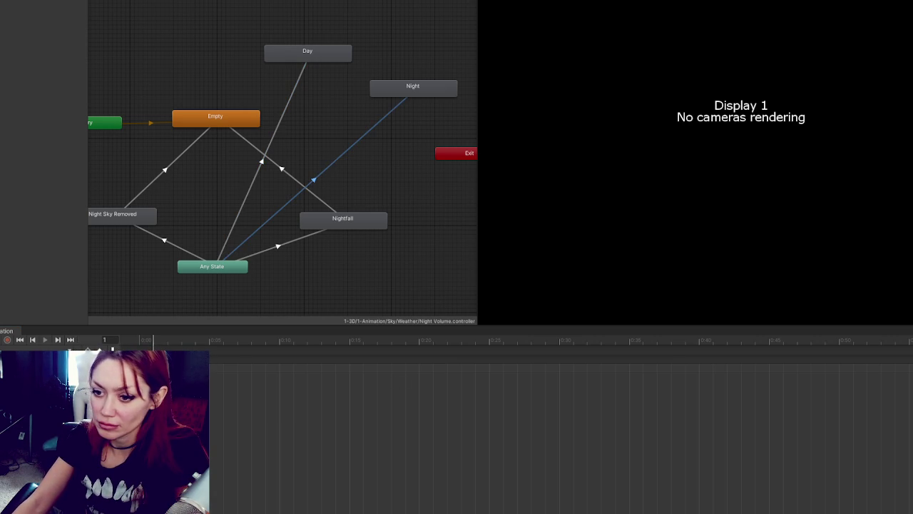
pyautogui.press('Escape')
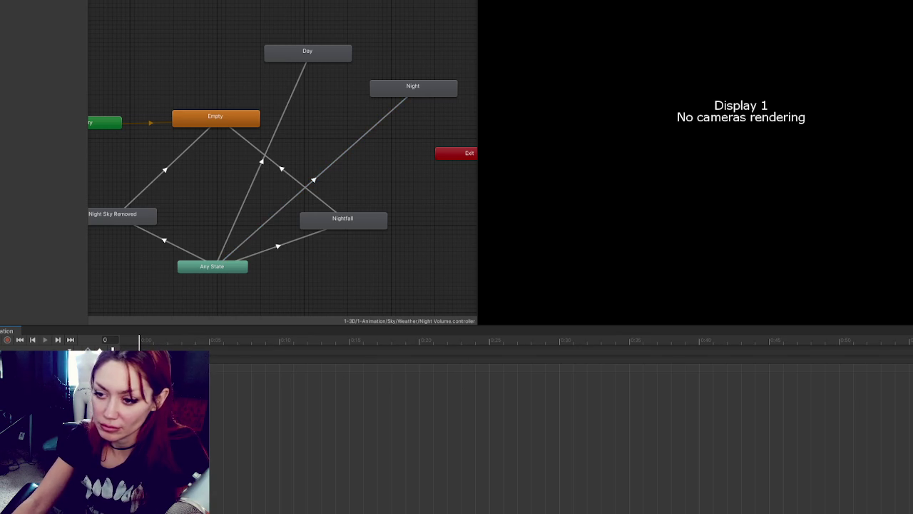
# Step: Move the Day and Night state nodes down beside Any State
pyautogui.click(310, 56)
pyautogui.moveTo(308, 52); pyautogui.dragTo(150, 296)
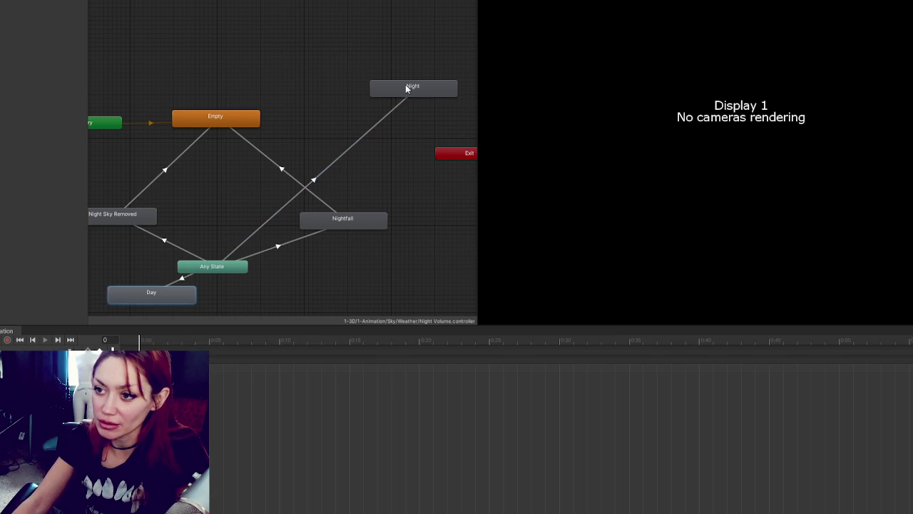
pyautogui.moveTo(408, 88); pyautogui.dragTo(303, 283)
pyautogui.moveTo(345, 197); pyautogui.dragTo(337, 202)
pyautogui.moveTo(214, 210); pyautogui.dragTo(201, 216)
pyautogui.moveTo(326, 213); pyautogui.dragTo(316, 221)
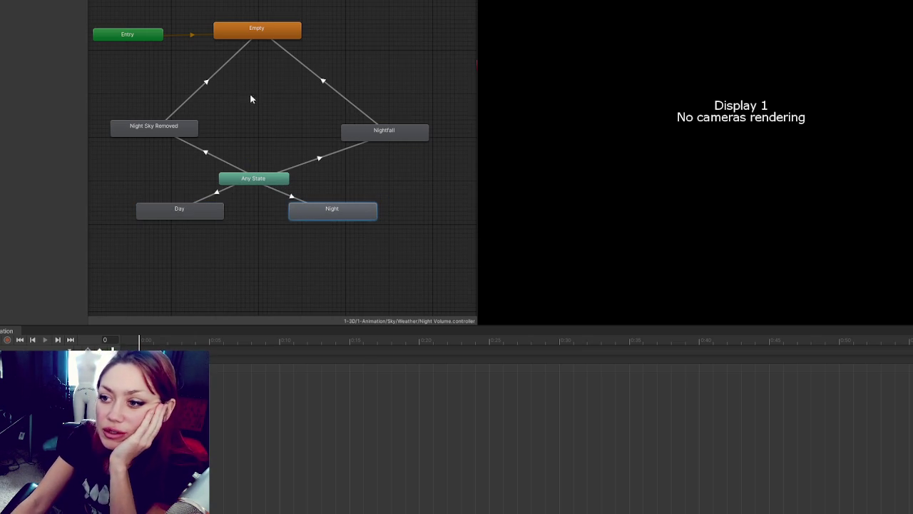
# Step: Link Night Sky Removed to Day and delete its transition to Empty
pyautogui.moveTo(179, 211); pyautogui.dragTo(143, 223)
pyautogui.rightClick(146, 131)
pyautogui.click(150, 136)
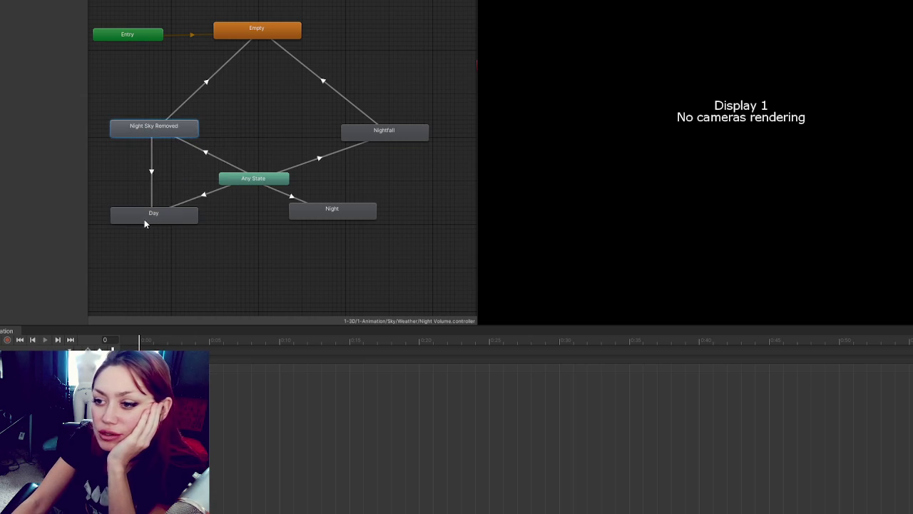
pyautogui.click(145, 218)
pyautogui.click(209, 83)
pyautogui.press('Delete')
# Step: Link Nightfall to Night and delete the Empty to Nightfall transition
pyautogui.rightClick(382, 143)
pyautogui.click(400, 135)
pyautogui.click(341, 207)
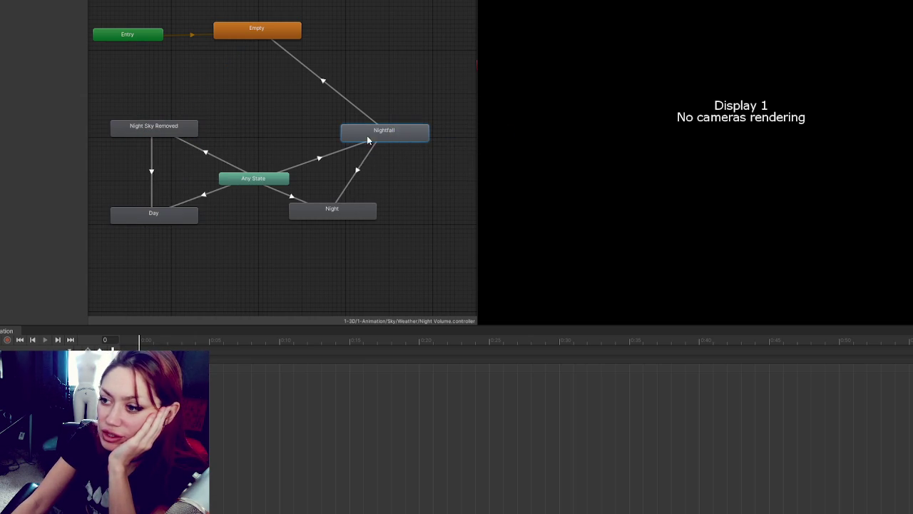
pyautogui.click(326, 84)
pyautogui.press('Delete')
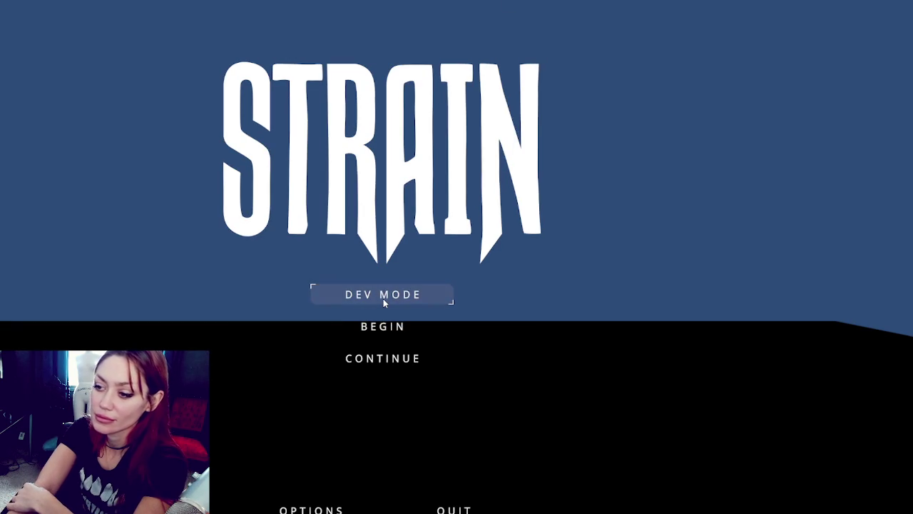
# Step: Play in DEV MODE to check the night sky, then stop Play mode
pyautogui.click(383, 299)
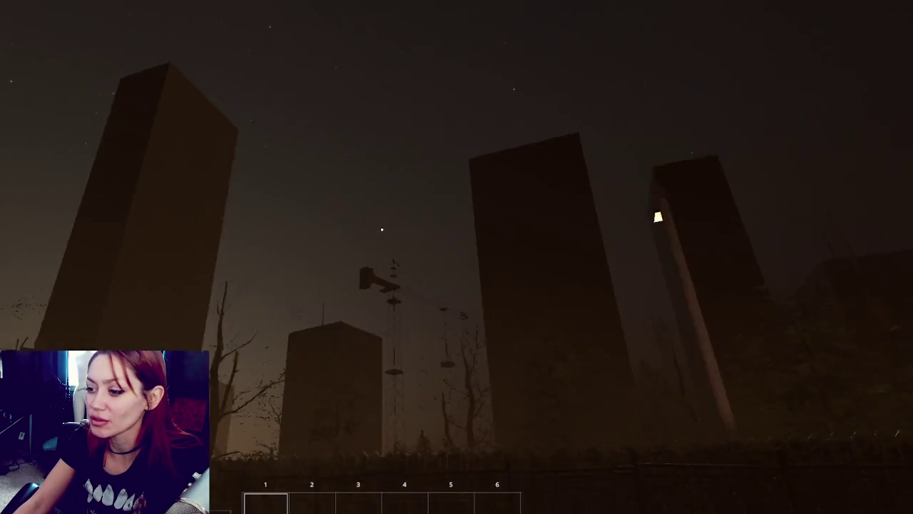
pyautogui.press('Tab')
pyautogui.hotkey('ctrl', 'p')
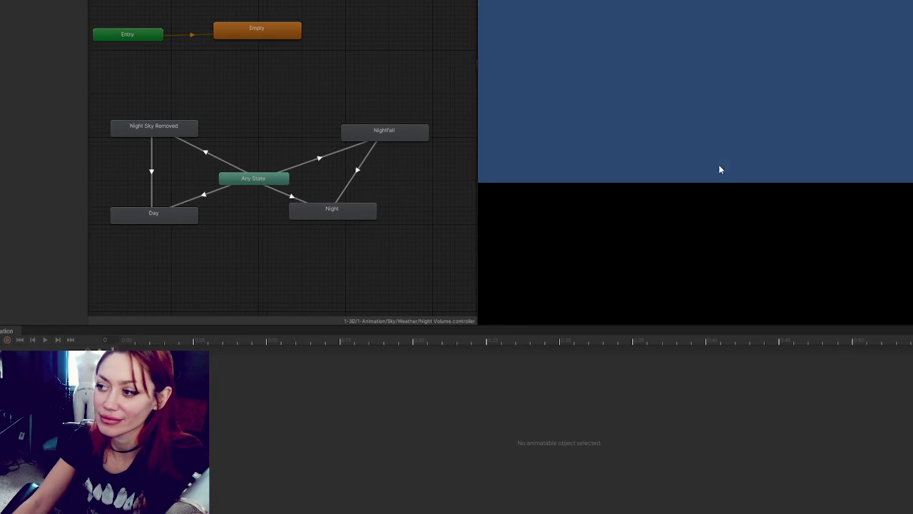
# Step: Start a DEV MODE session and maximize the Game view to watch the sky
pyautogui.click(721, 167)
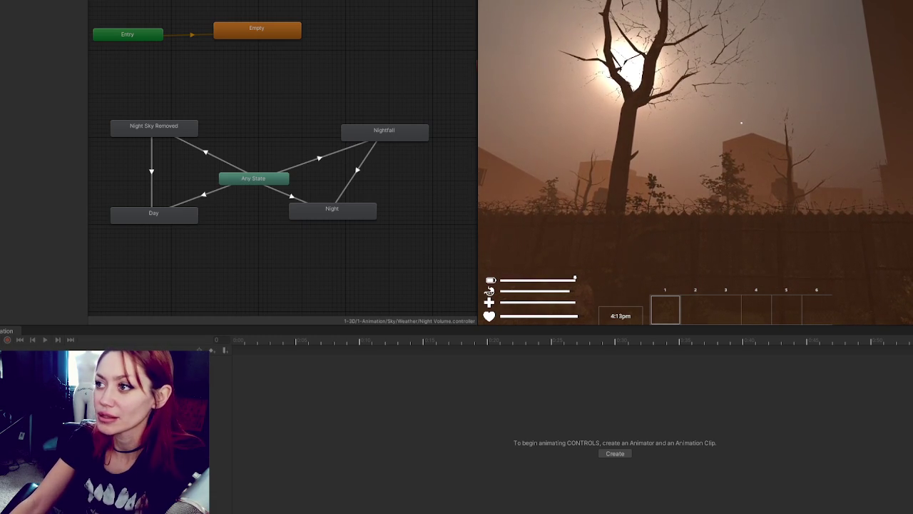
pyautogui.hotkey('shift', 'space')
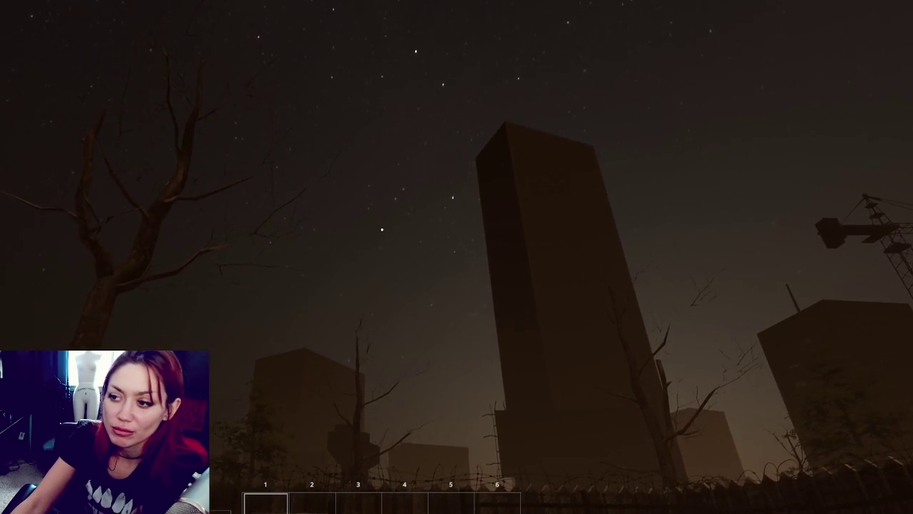
# Step: Once the sky turns to starry night, pause the game with the in-game menu
pyautogui.press('Tab')
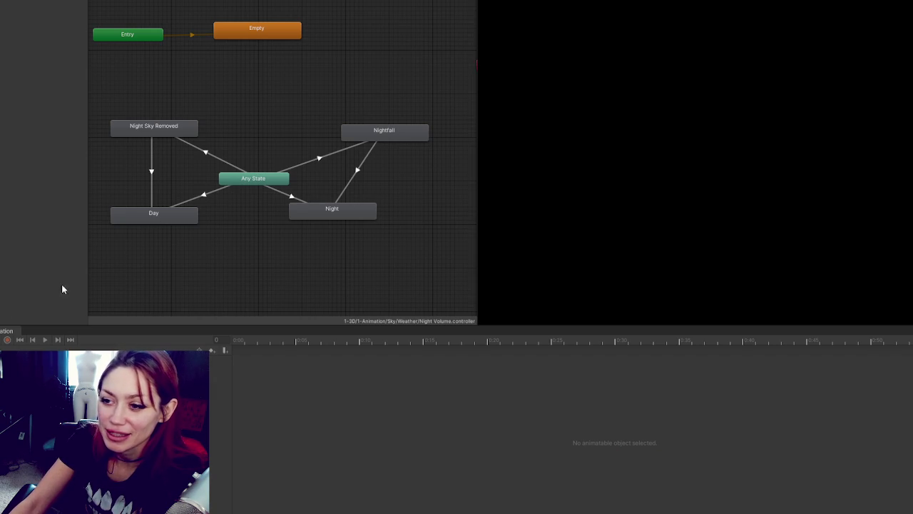
# Step: Select the Night Sky Removed state to view its clip in the timeline
pyautogui.click(171, 128)
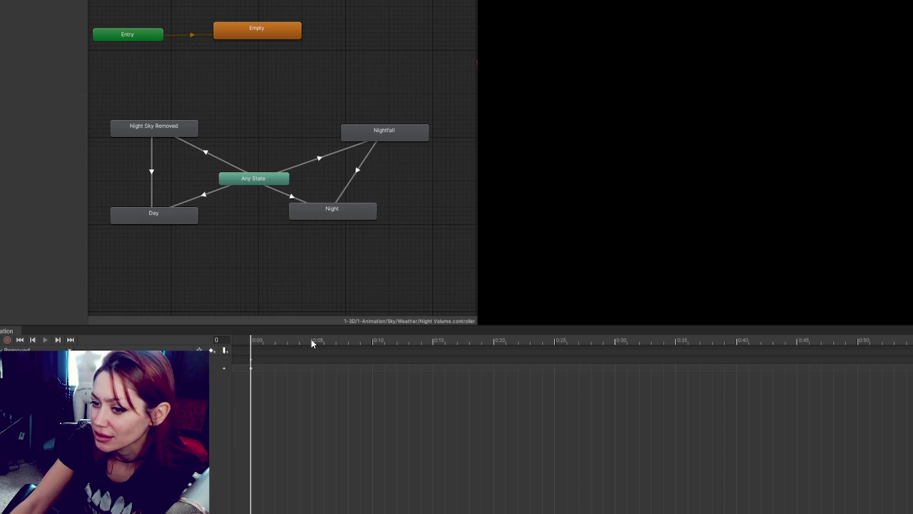
pyautogui.click(178, 132)
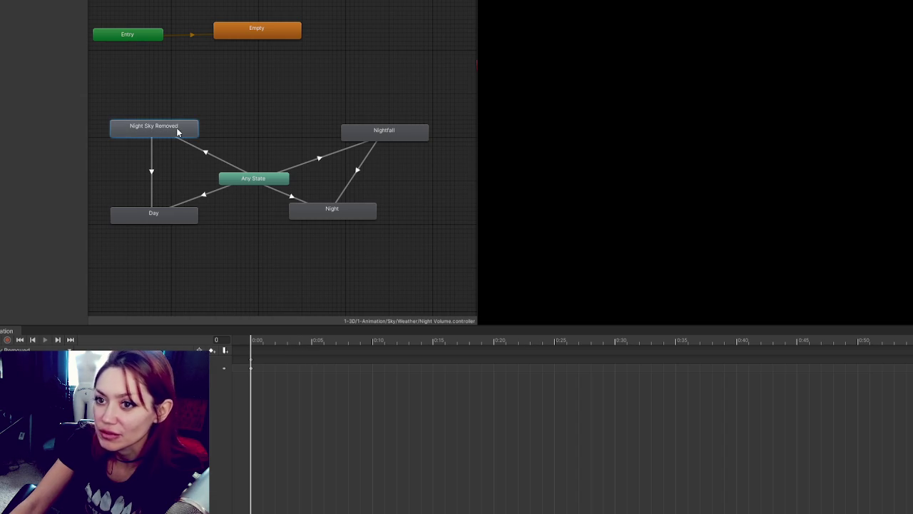
pyautogui.keyDown('ctrl'); pyautogui.click(178, 131); pyautogui.keyUp('ctrl')
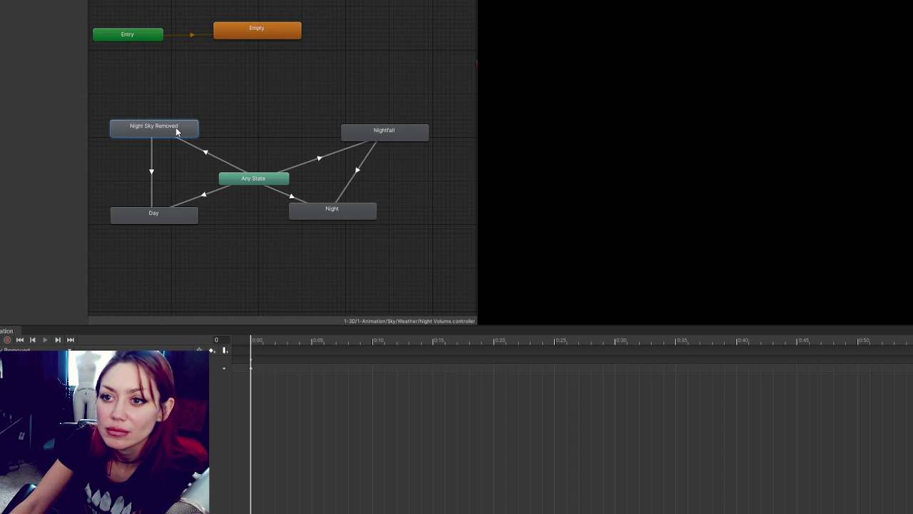
# Step: Inspect the Night Sky Removed→Day, Any State→Night Sky Removed and Any State→Nightfall transitions
pyautogui.click(150, 155)
pyautogui.click(201, 153)
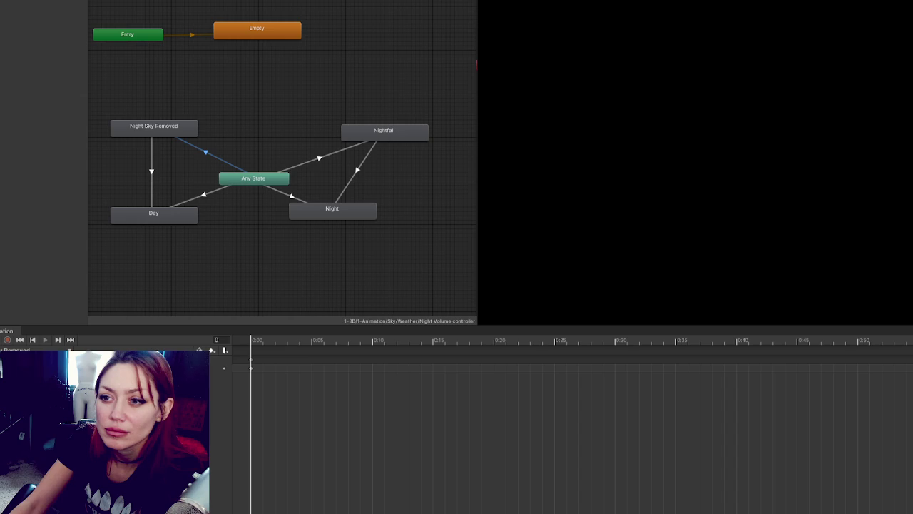
pyautogui.click(319, 158)
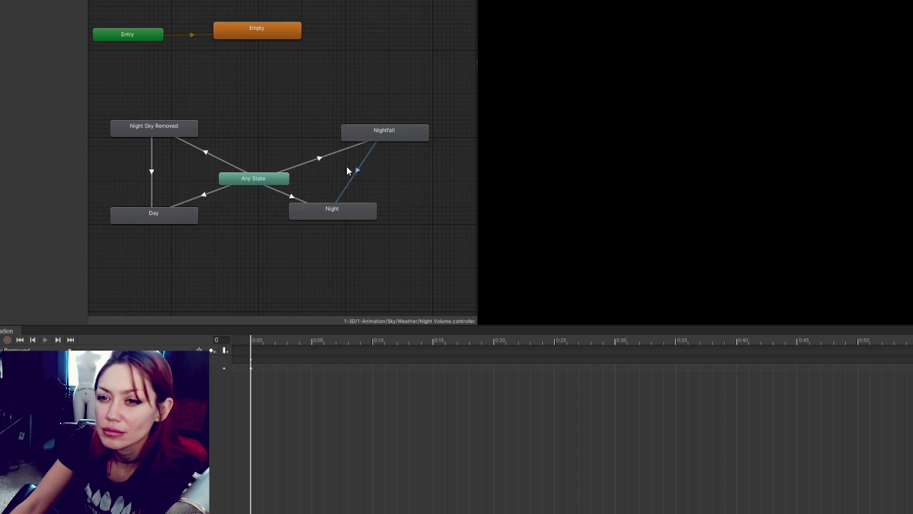
pyautogui.click(182, 145)
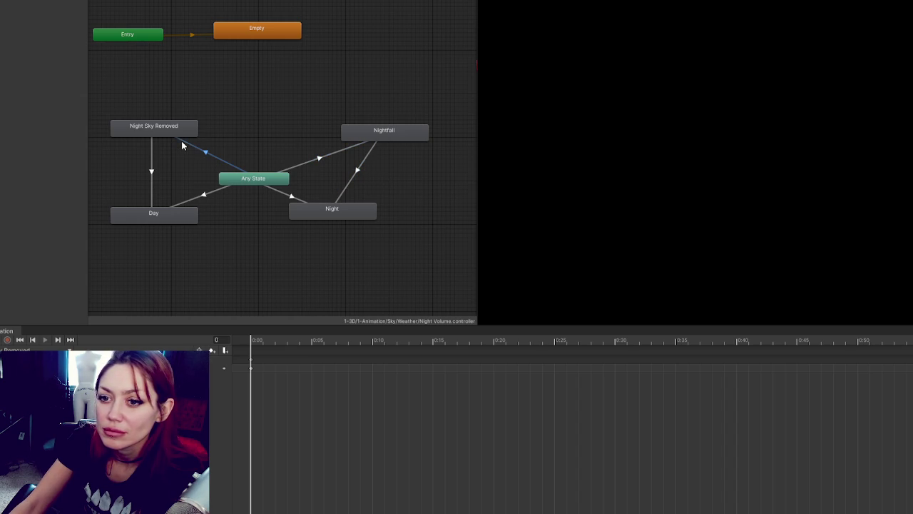
pyautogui.click(320, 157)
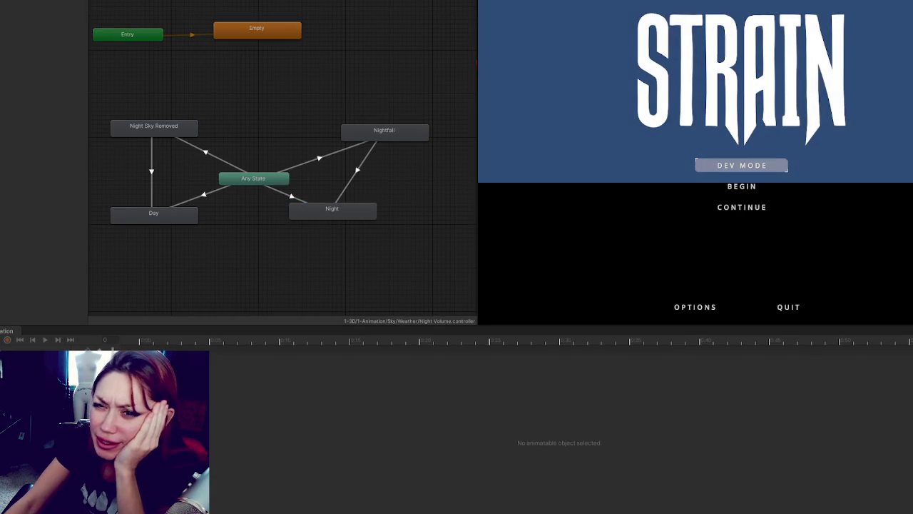
# Step: Start the game in DEV MODE from the STRAIN title screen
pyautogui.click(771, 166)
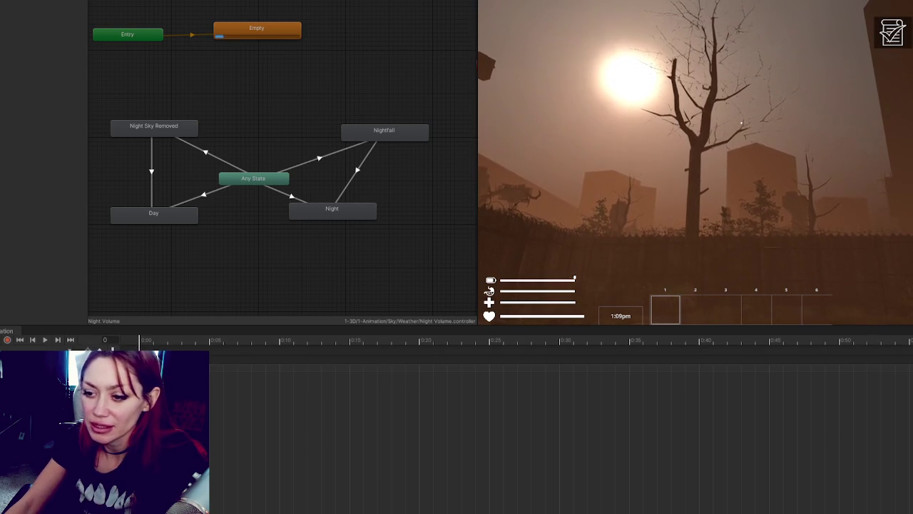
# Step: Widen the Game view and bring the Night Volume state graph back into view
pyautogui.moveTo(478, 204); pyautogui.dragTo(269, 226)
pyautogui.scroll(-5, 171, 118)
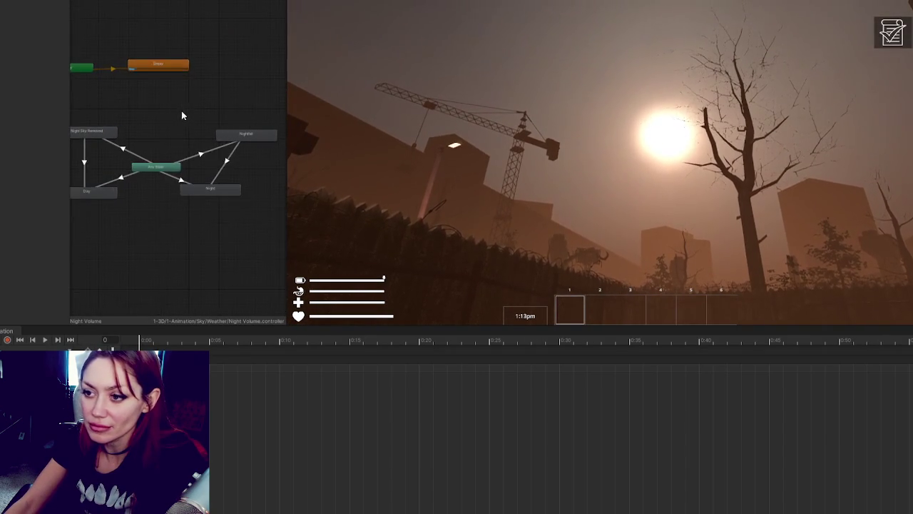
pyautogui.moveTo(181, 111); pyautogui.dragTo(200, 87)
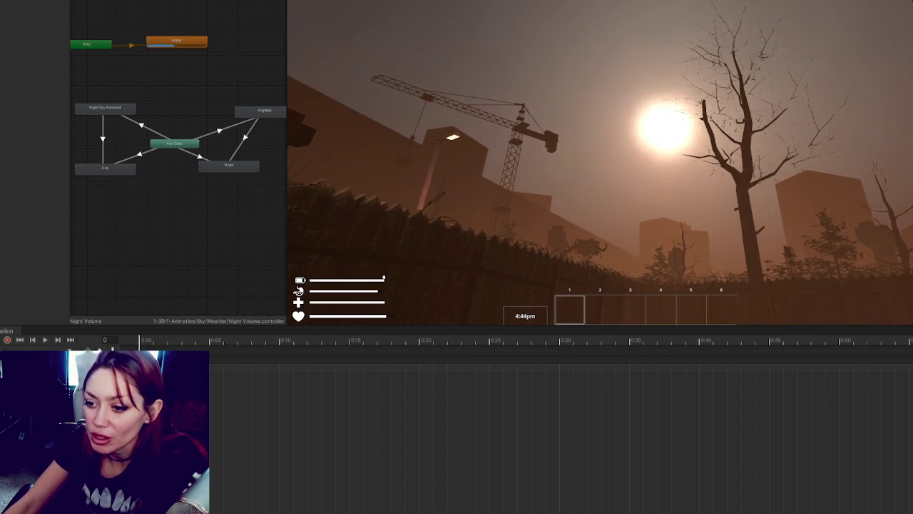
# Step: Look around as night falls and the Night state activates, then pause and stop Play mode
pyautogui.click(288, 239)
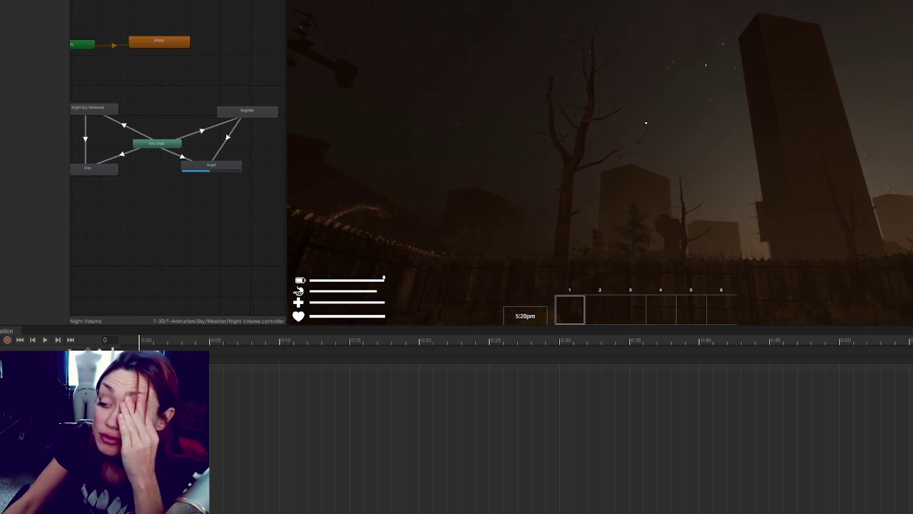
pyautogui.press('Escape')
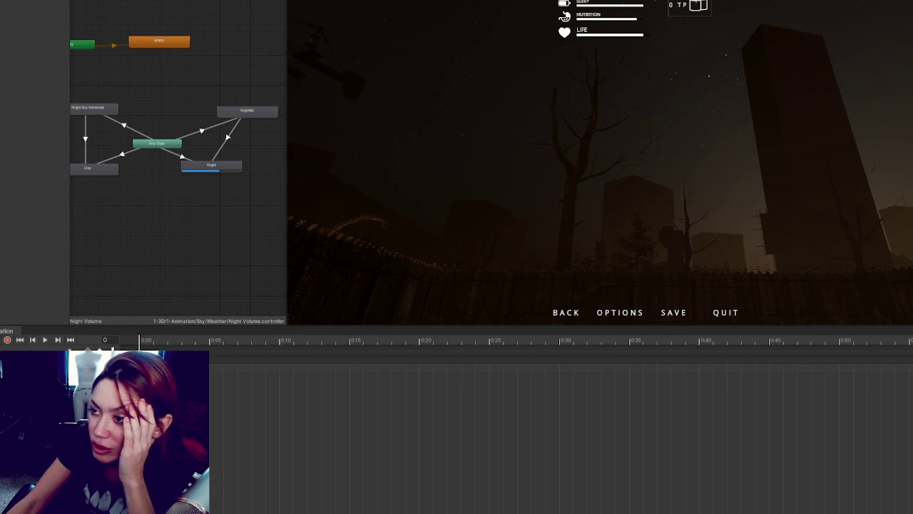
pyautogui.hotkey('ctrl', 'p')
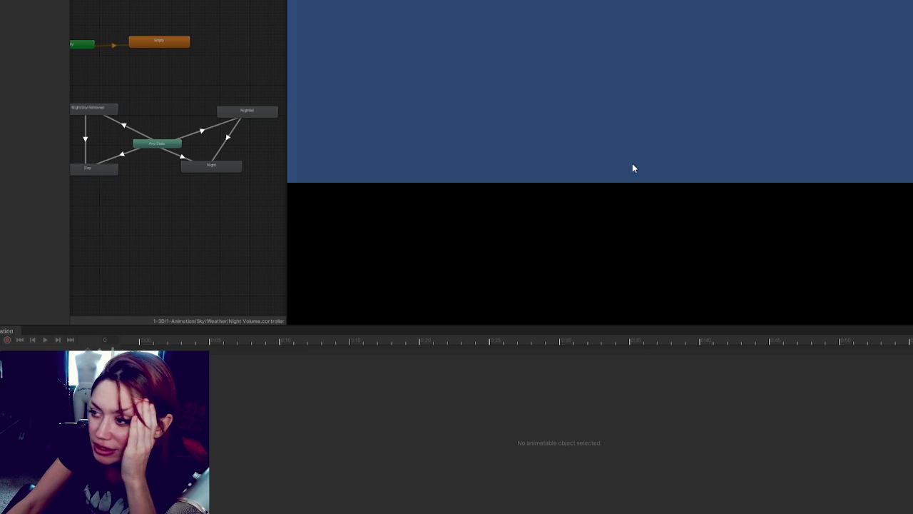
# Step: Run the game in dev mode until the dark night sky appears, then pause and stop playing
pyautogui.click(633, 166)
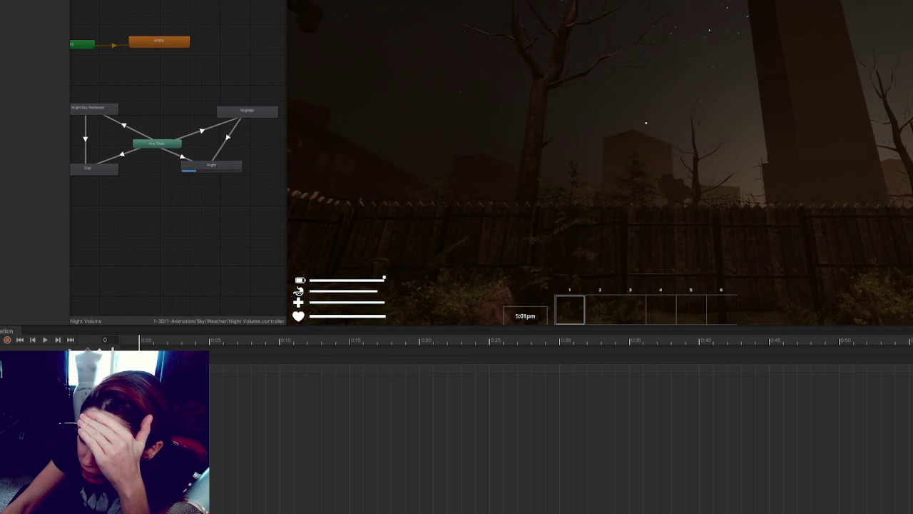
pyautogui.press('Escape')
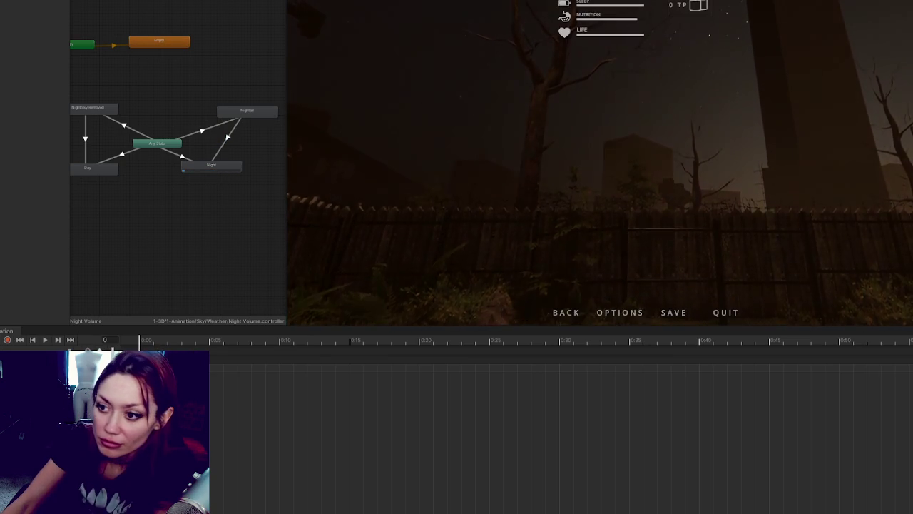
pyautogui.hotkey('ctrl', 'p')
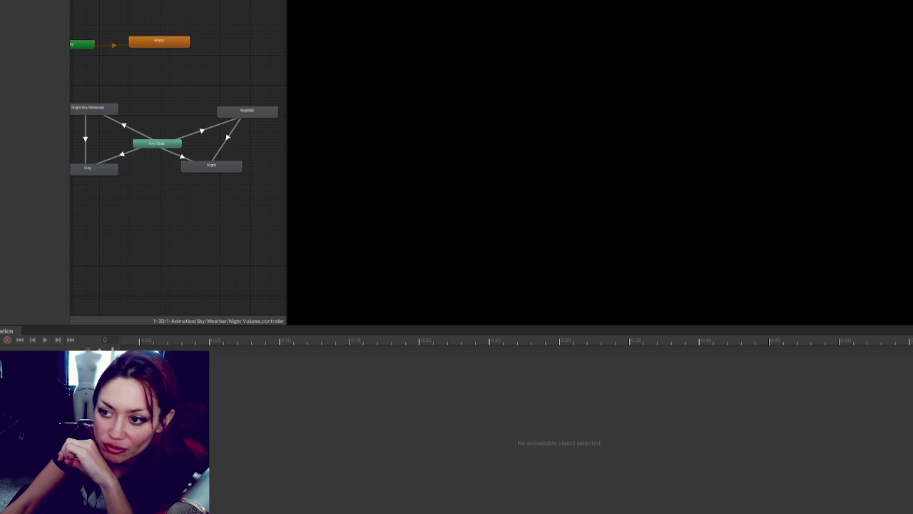
# Step: Drag the Night Volume keyframe much later in the clip and restart the game in dev mode
pyautogui.scroll(-5, 281, 421)
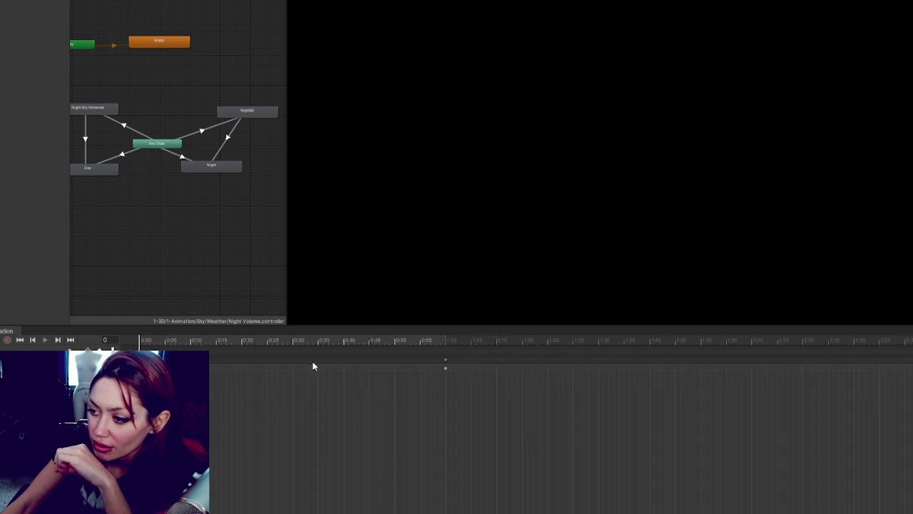
pyautogui.scroll(-4, 837, 394)
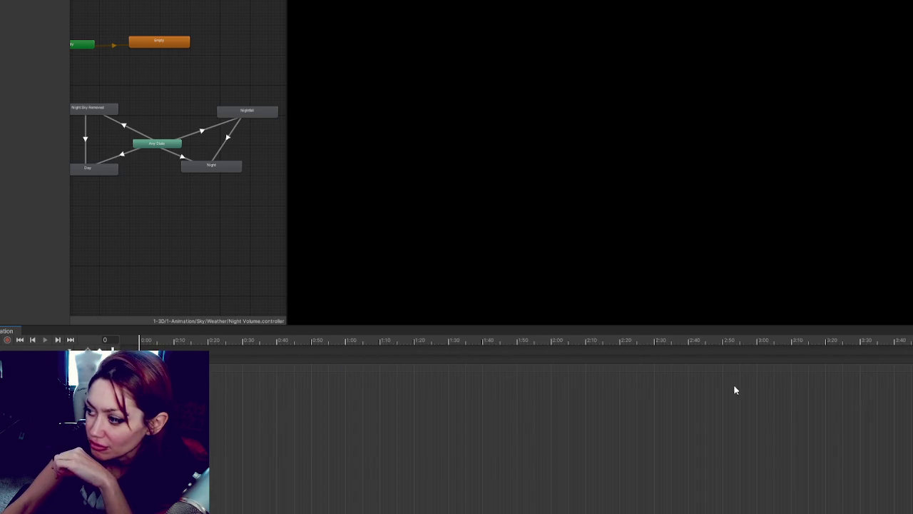
pyautogui.moveTo(538, 360); pyautogui.dragTo(879, 360)
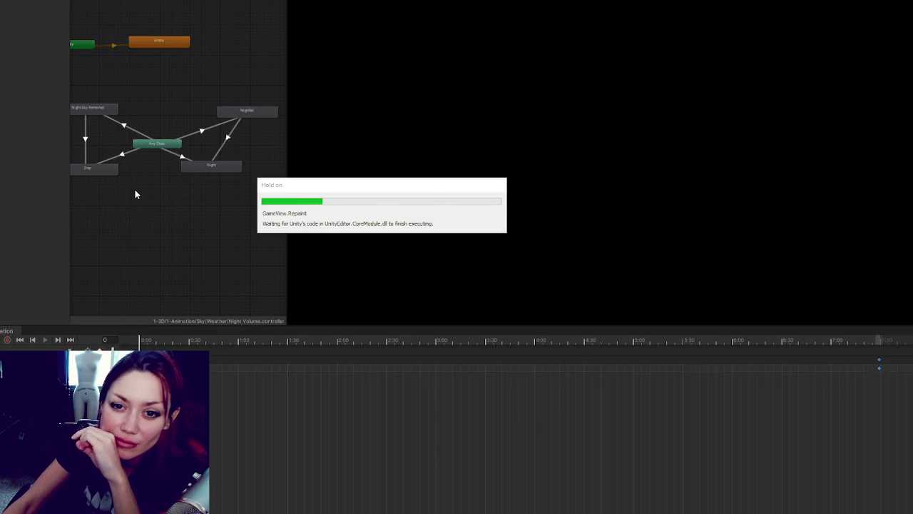
pyautogui.click(654, 166)
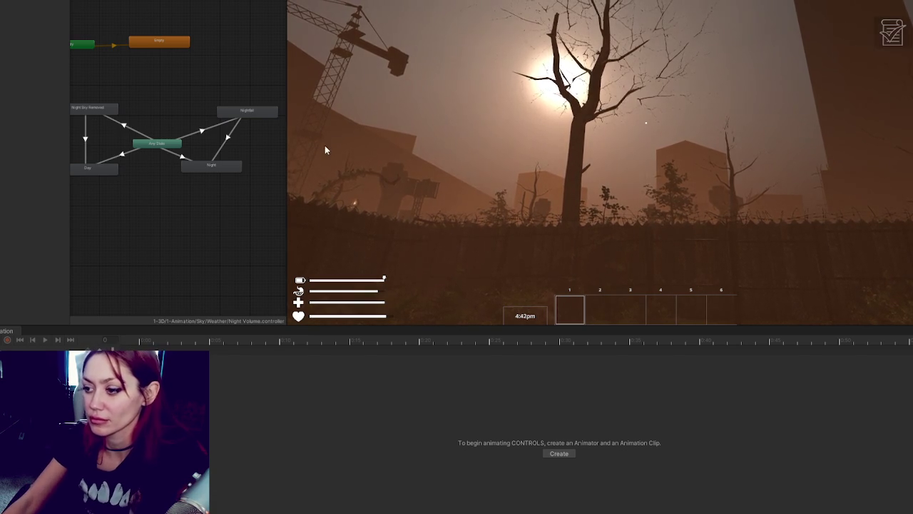
# Step: Pause the game and overwrite the most recent save slot
pyautogui.press('Escape')
pyautogui.click(678, 312)
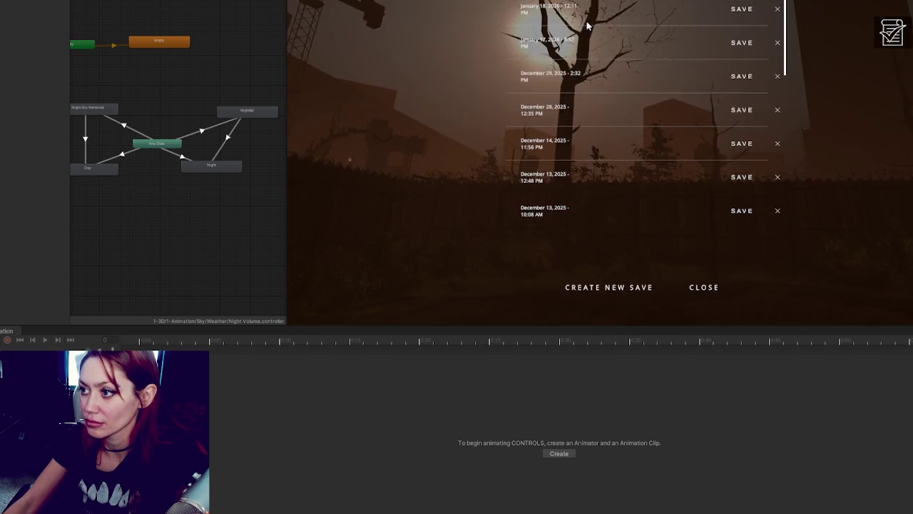
pyautogui.click(585, 28)
pyautogui.click(641, 133)
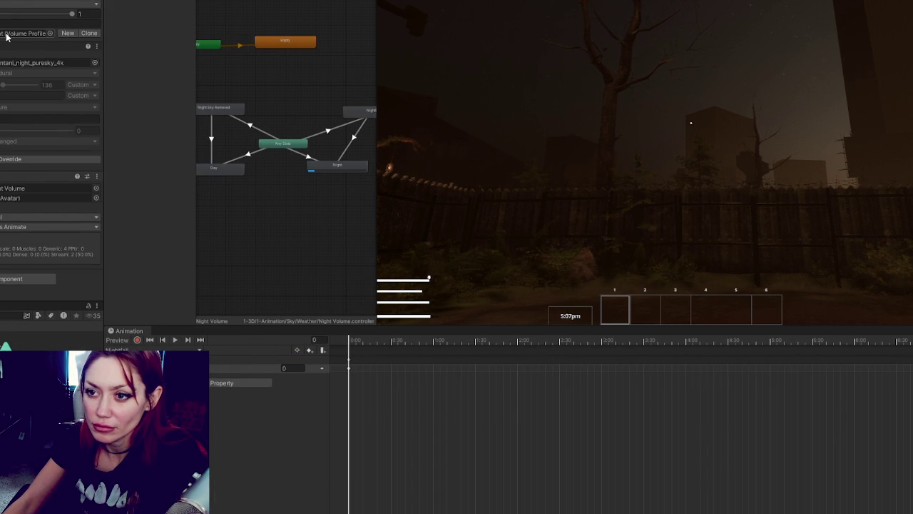
# Step: Drag Night Volume's Weight down to 0.912, then switch back and forth with the misty sky Volume
pyautogui.moveTo(71, 14)
pyautogui.mouseDown()
pyautogui.moveTo(0, 17)
pyautogui.moveTo(64, 14)
pyautogui.mouseUp()
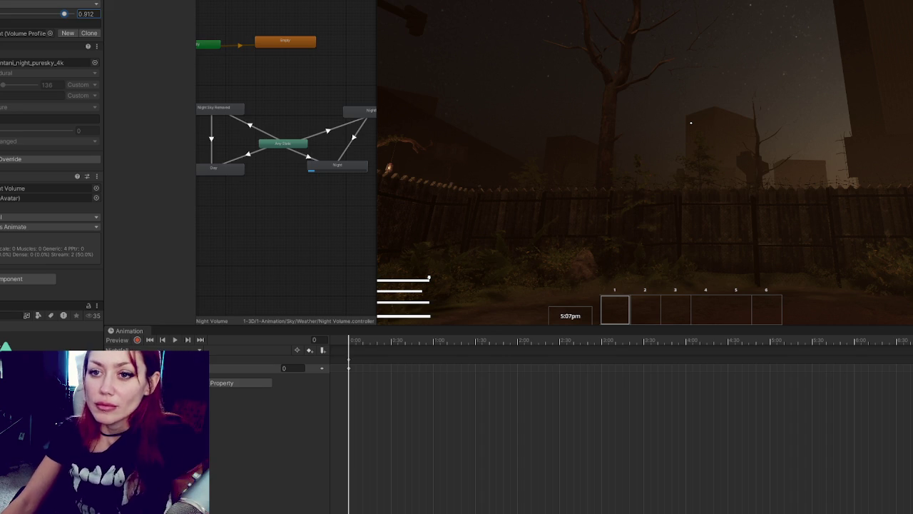
pyautogui.press('Down')
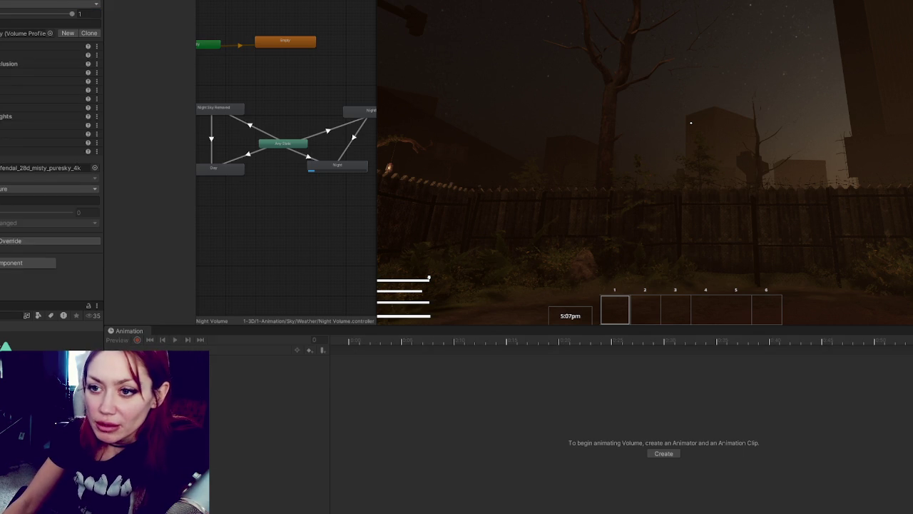
pyautogui.press('Down')
pyautogui.press('Up')
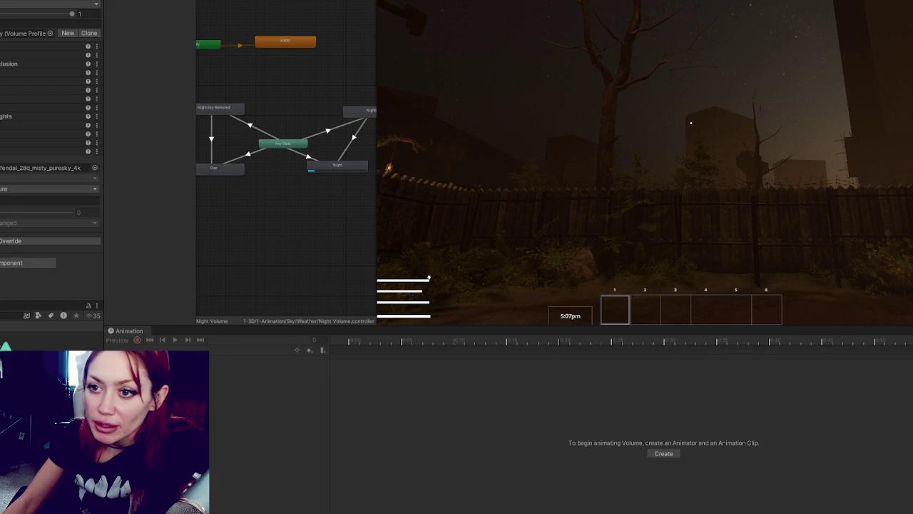
pyautogui.press('Down')
pyautogui.press('Up')
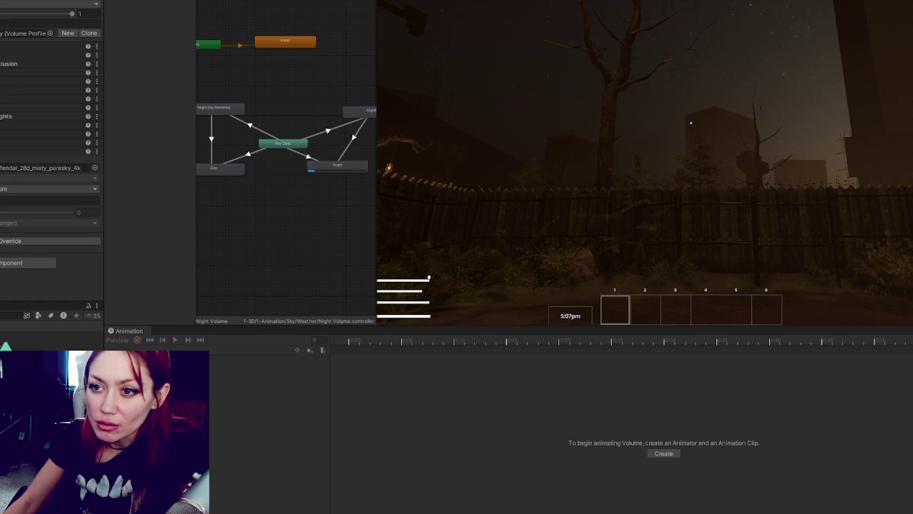
pyautogui.press('Down')
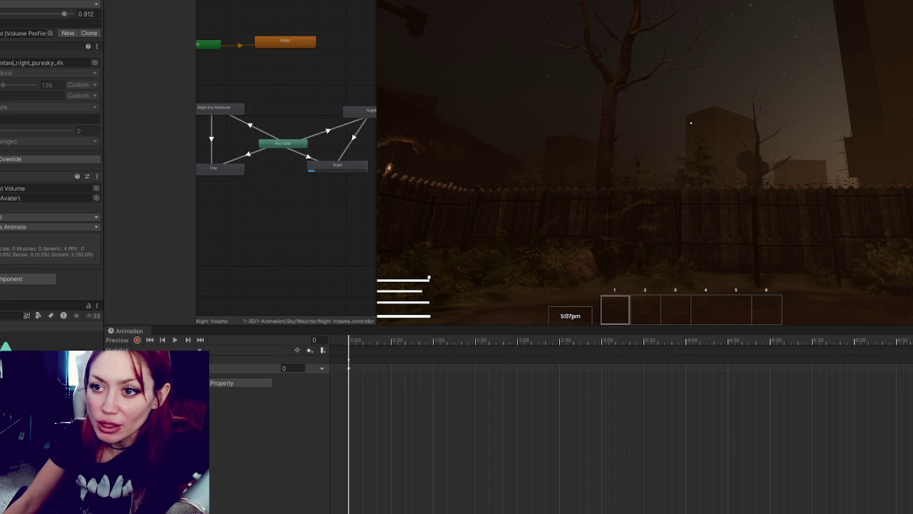
# Step: Drag Night Volume's Weight to 0 and compare against the misty sky Volume's overrides
pyautogui.moveTo(63, 14); pyautogui.dragTo(44, 15)
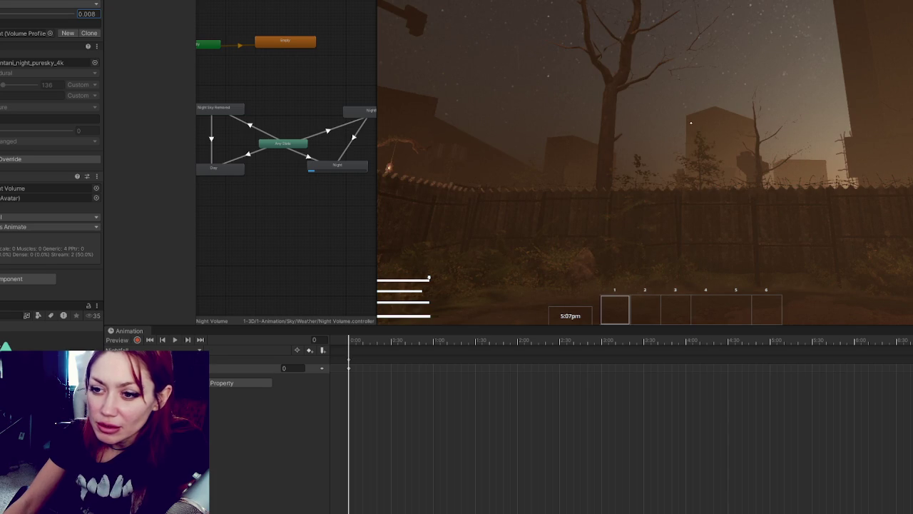
pyautogui.press('Down')
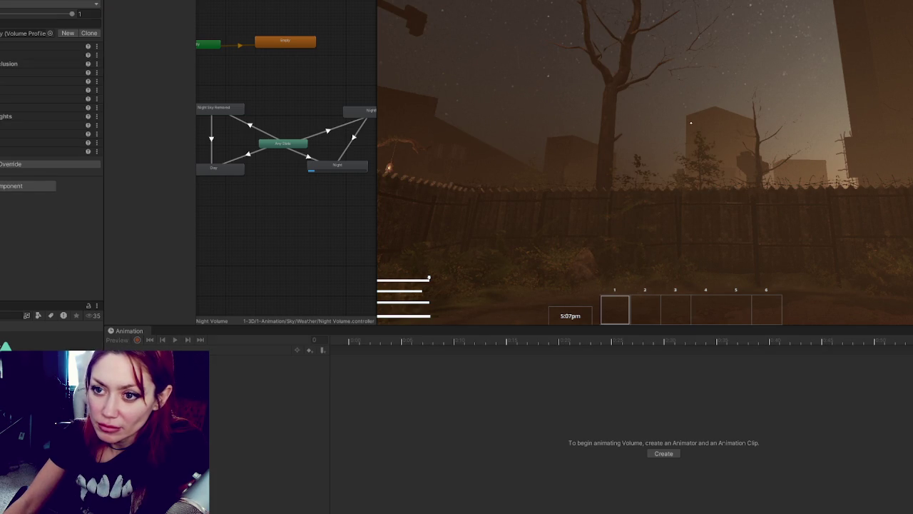
pyautogui.press('Up')
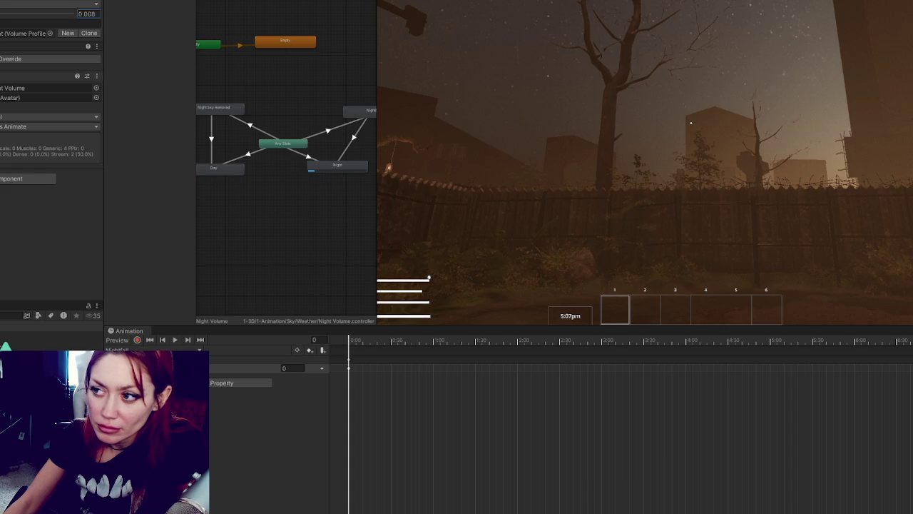
pyautogui.press('Down')
pyautogui.press('Up')
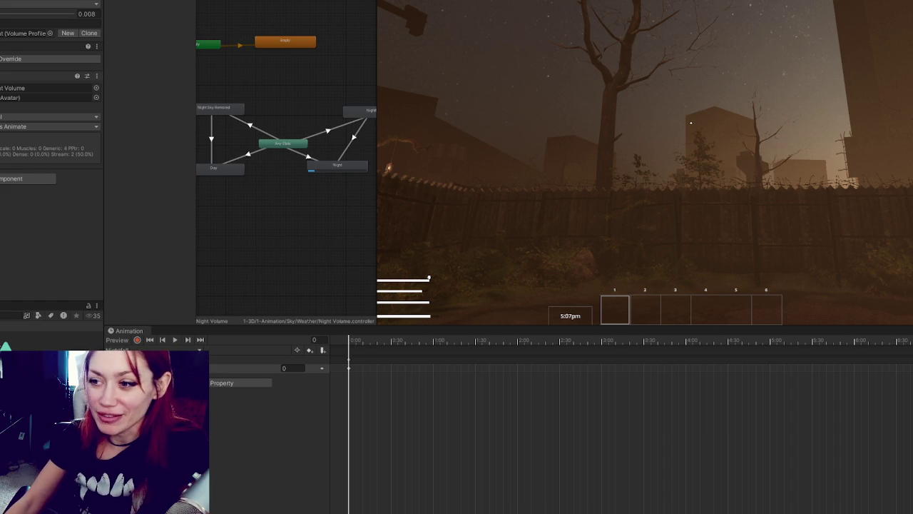
# Step: Type a new Weight value of about 0.04 into Night Volume's Weight field
pyautogui.doubleClick(87, 13)
pyautogui.write('0')
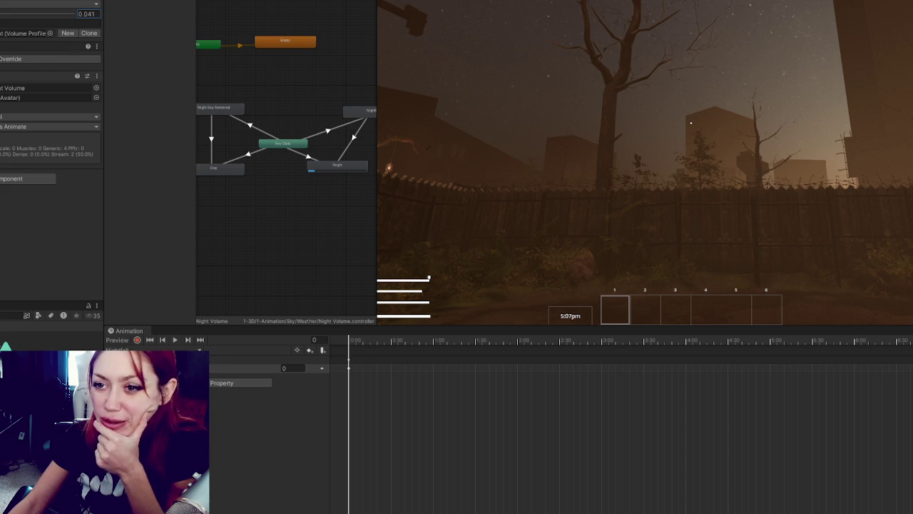
pyautogui.click(21, 59)
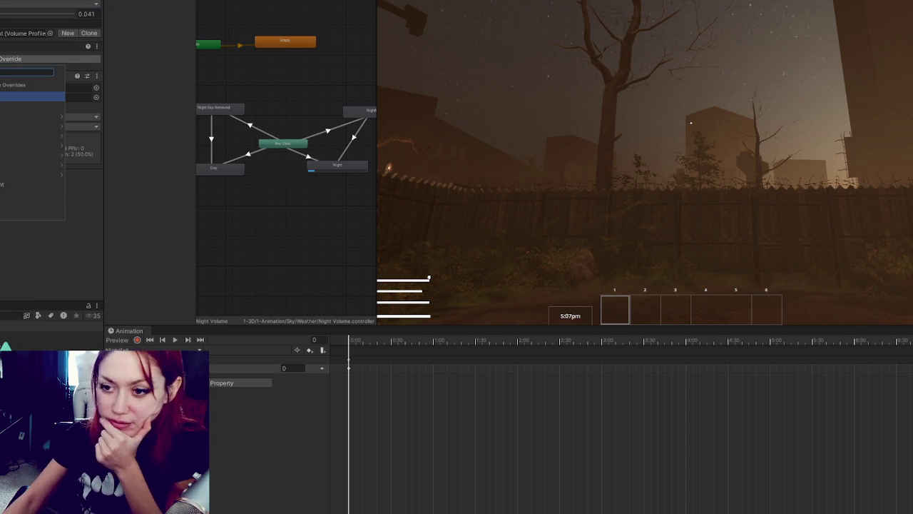
# Step: Add a Visual Environment override to Night Volume with Sky type enabled and set, weight near zero
pyautogui.click(31, 184)
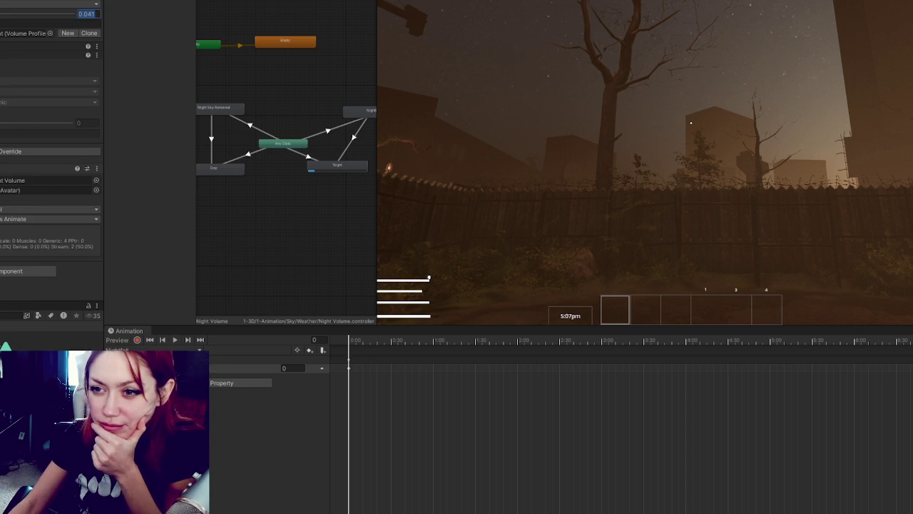
pyautogui.click(1, 80)
pyautogui.click(1, 83)
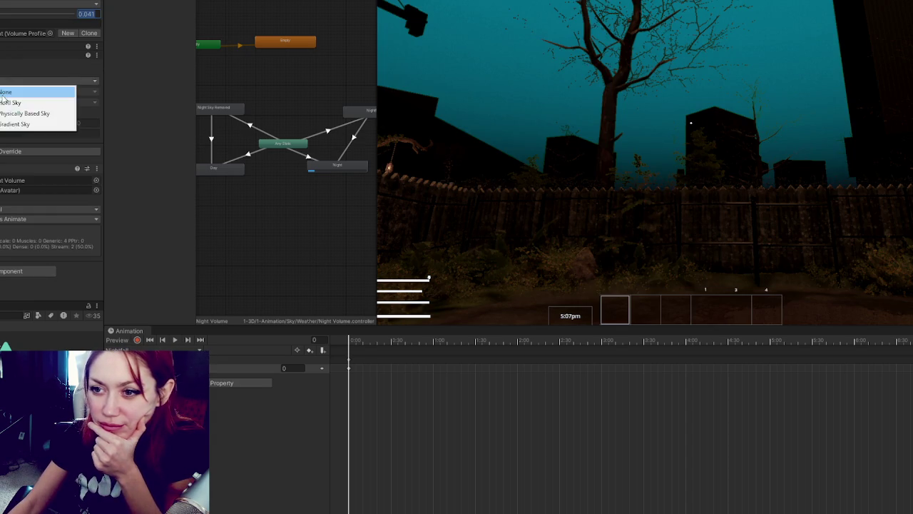
pyautogui.click(28, 104)
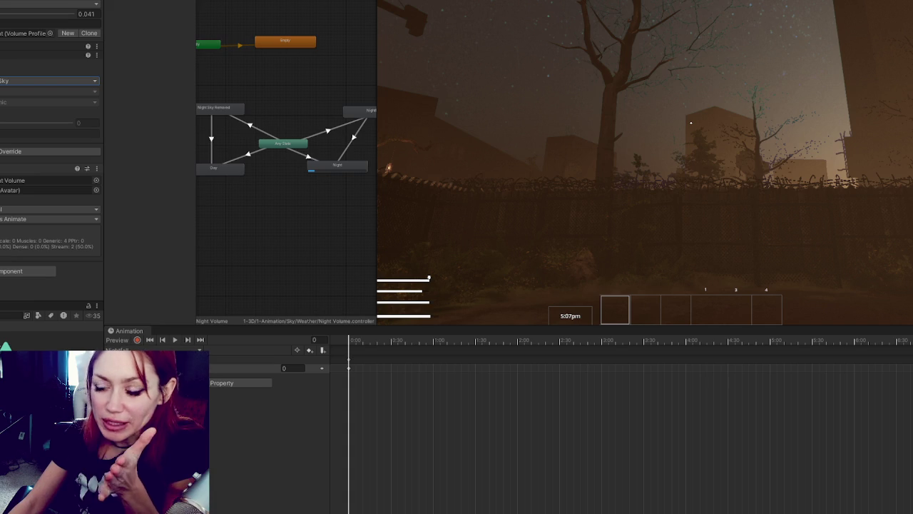
pyautogui.moveTo(4, 14); pyautogui.dragTo(2, 14)
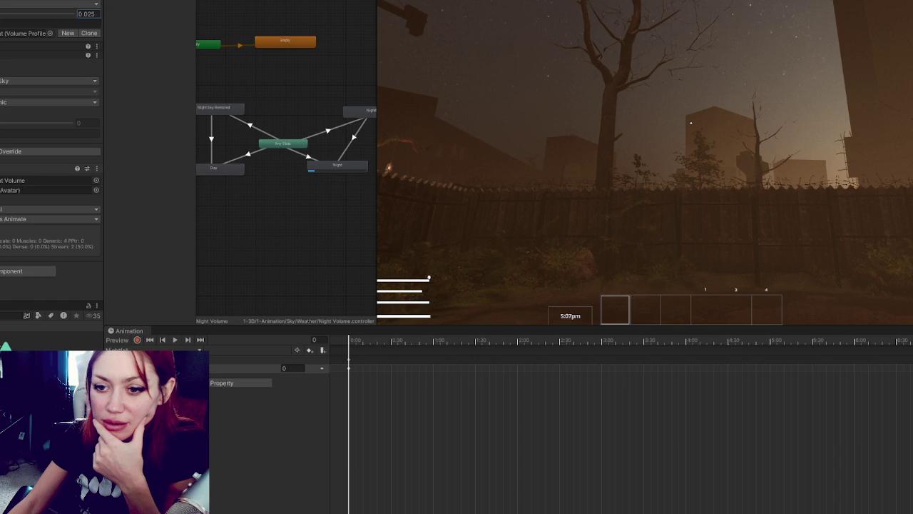
# Step: Set a cloud type on the misty sky Volume, then switch to the HDRP blend skybox thread
pyautogui.press('Down')
pyautogui.click(42, 119)
pyautogui.click(22, 138)
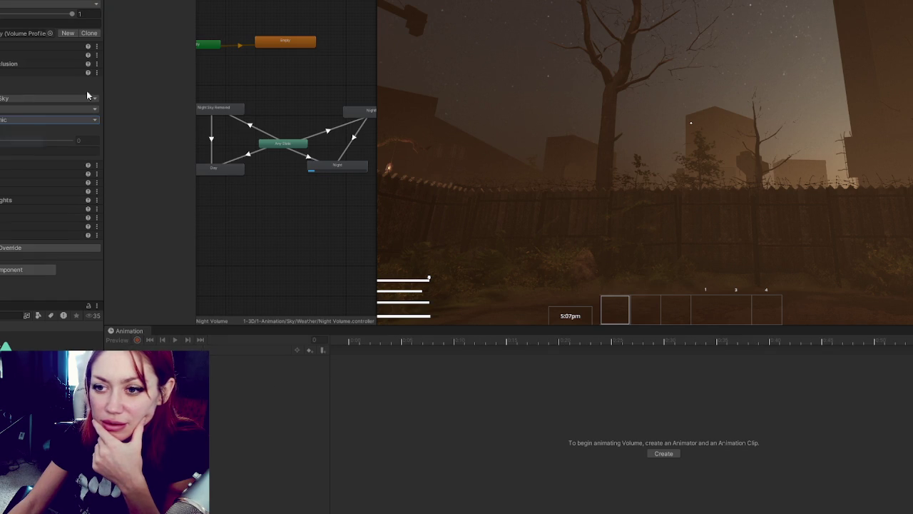
pyautogui.press('Up')
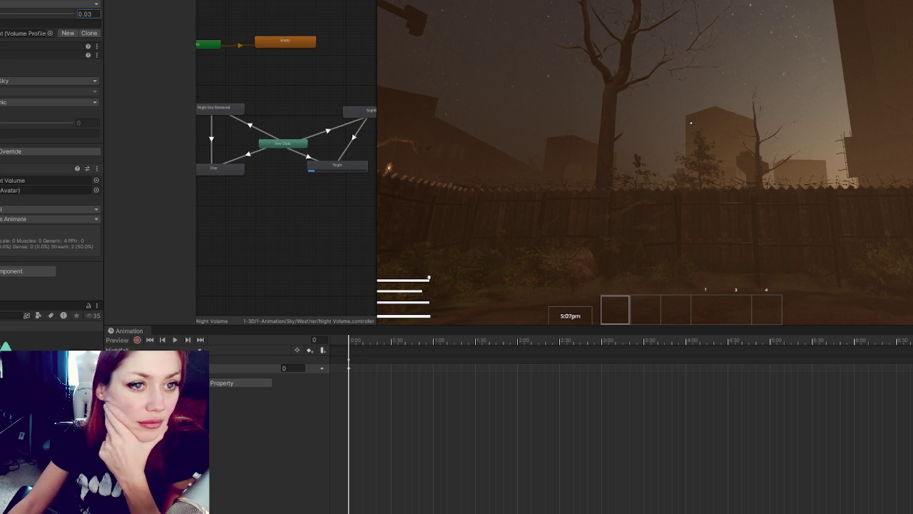
pyautogui.hotkey('alt', 'Tab')
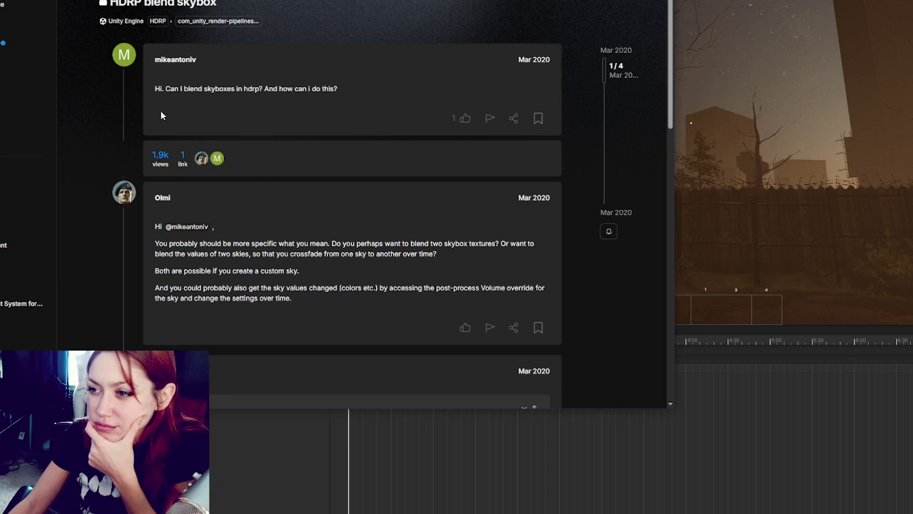
# Step: Scroll the skybox crossfading thread to the reply and open its 'Creating a custom sky' link
pyautogui.scroll(-1, 277, 121)
pyautogui.scroll(-3, 281, 121)
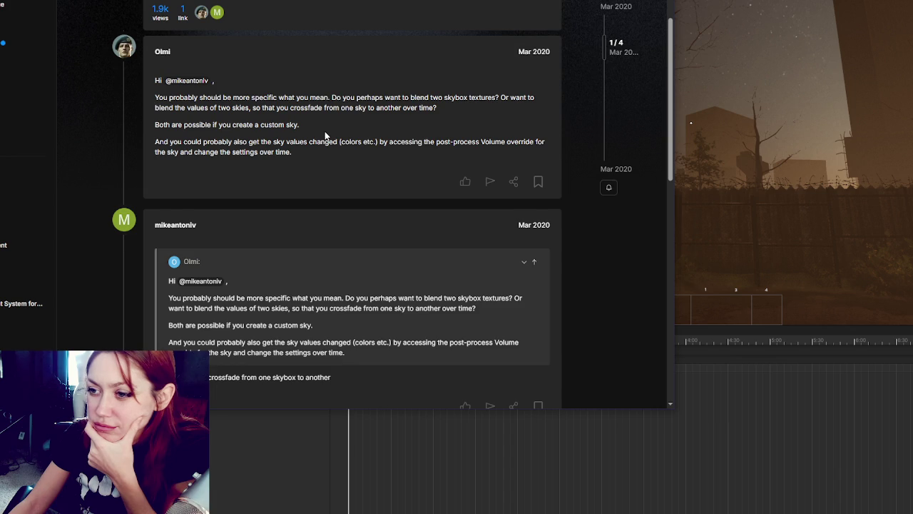
pyautogui.scroll(-1, 325, 135)
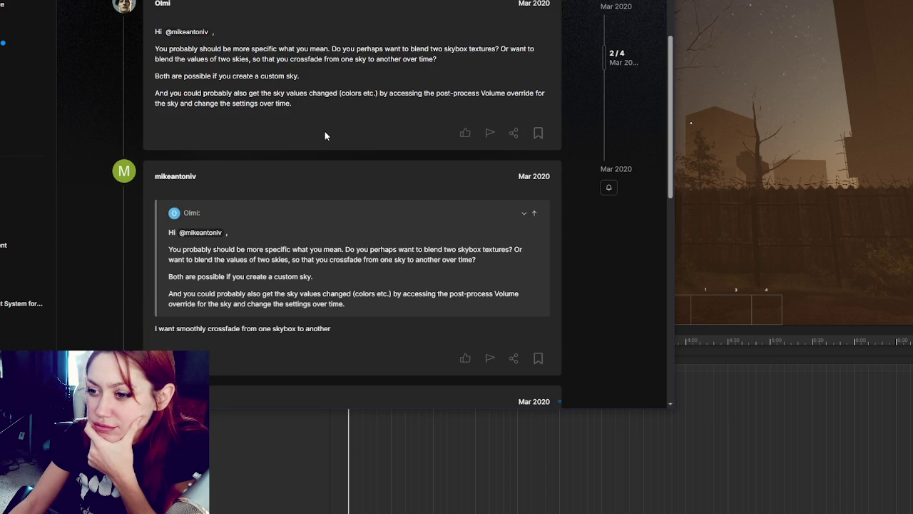
pyautogui.moveTo(168, 93); pyautogui.dragTo(302, 105)
pyautogui.scroll(-1, 302, 105)
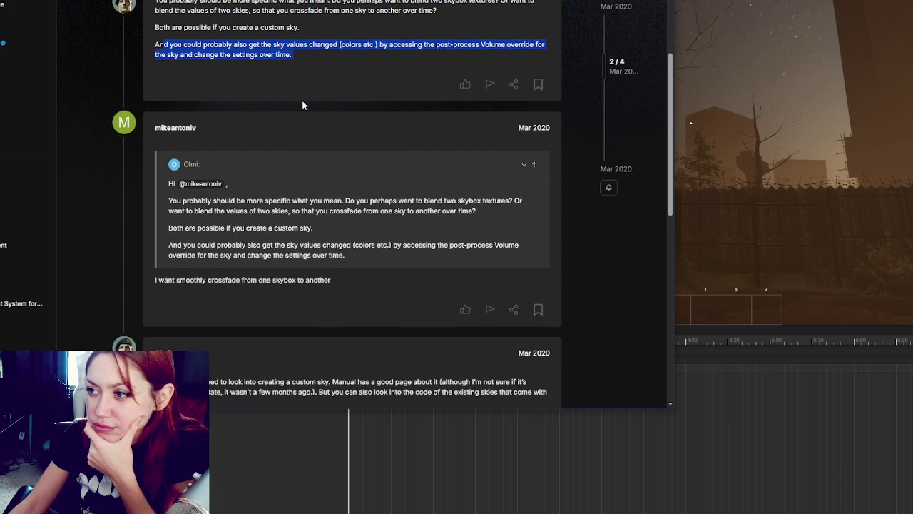
pyautogui.scroll(-4, 302, 104)
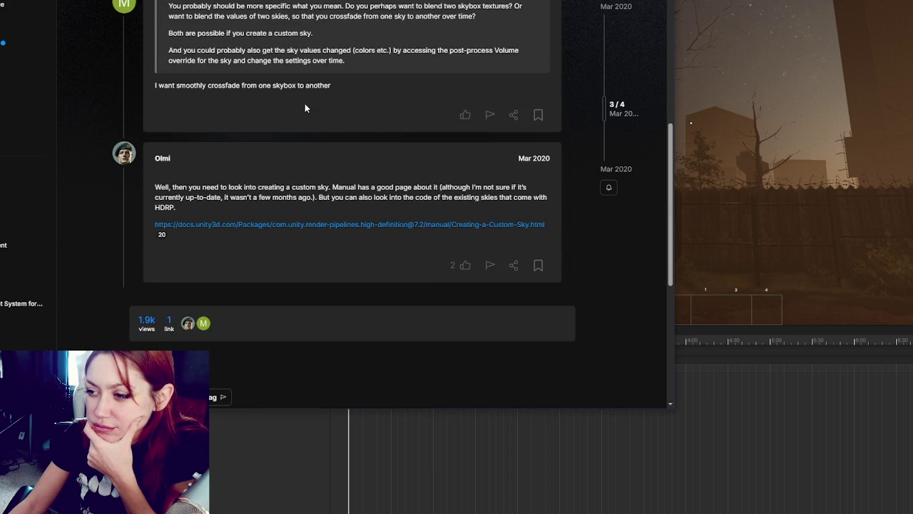
pyautogui.scroll(-3, 304, 103)
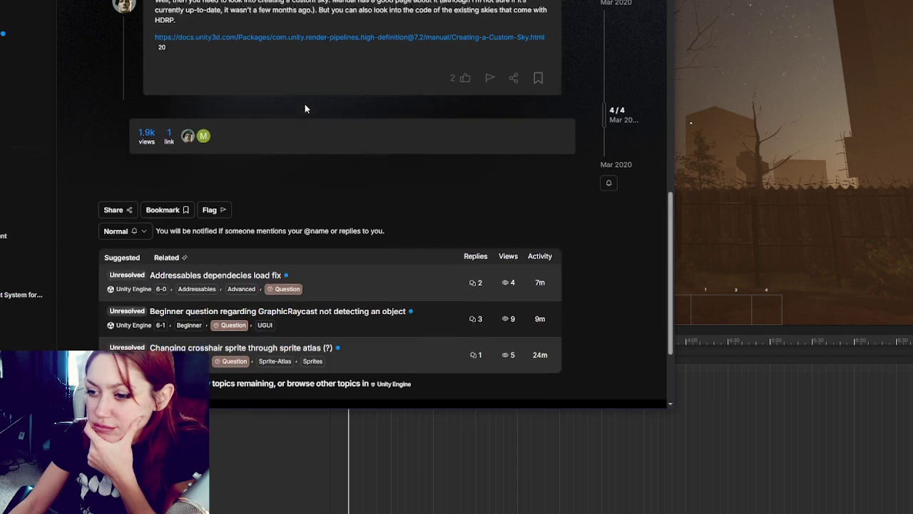
pyautogui.scroll(5, 305, 103)
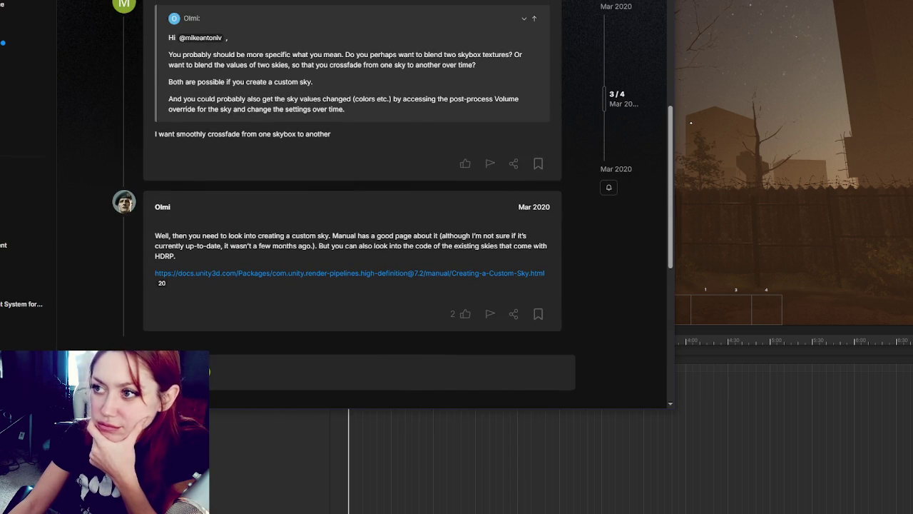
pyautogui.scroll(-1, 371, 83)
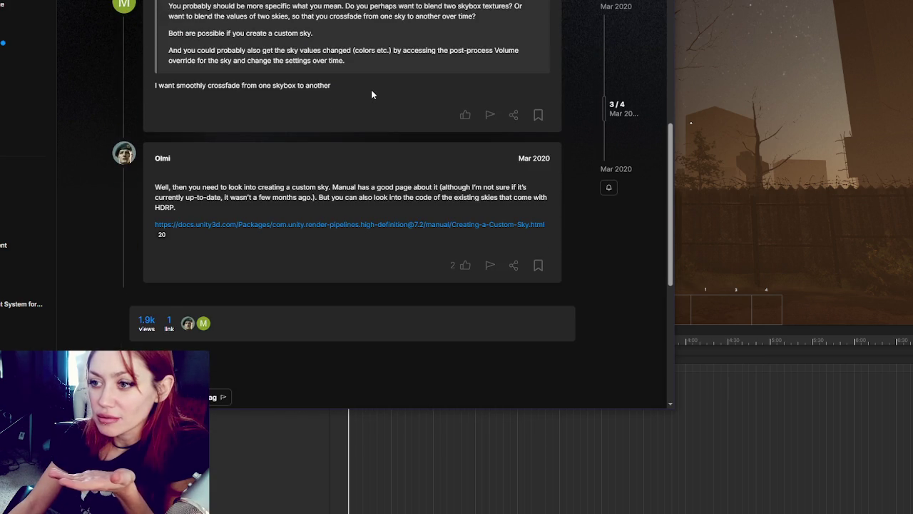
pyautogui.click(408, 227)
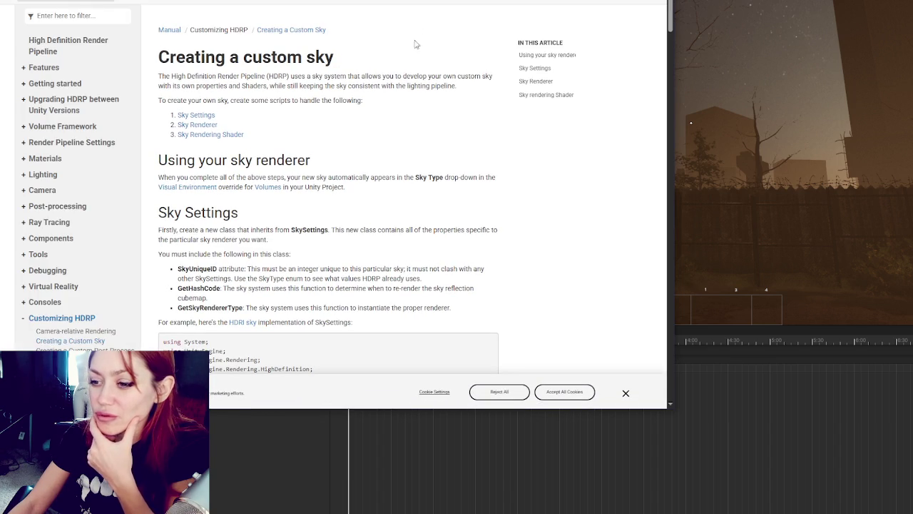
# Step: Dismiss the cookie consent banner on the Creating a custom sky manual page
pyautogui.scroll(-2, 421, 108)
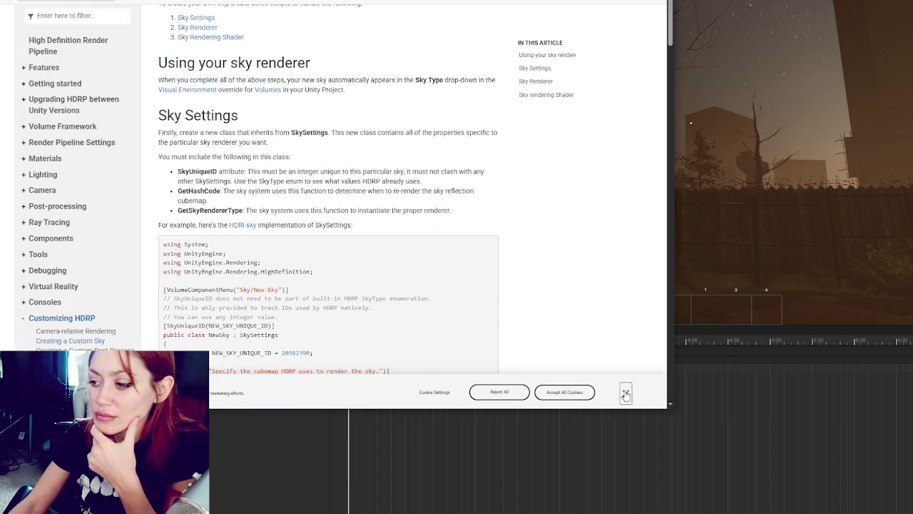
pyautogui.click(626, 392)
pyautogui.scroll(-4, 431, 209)
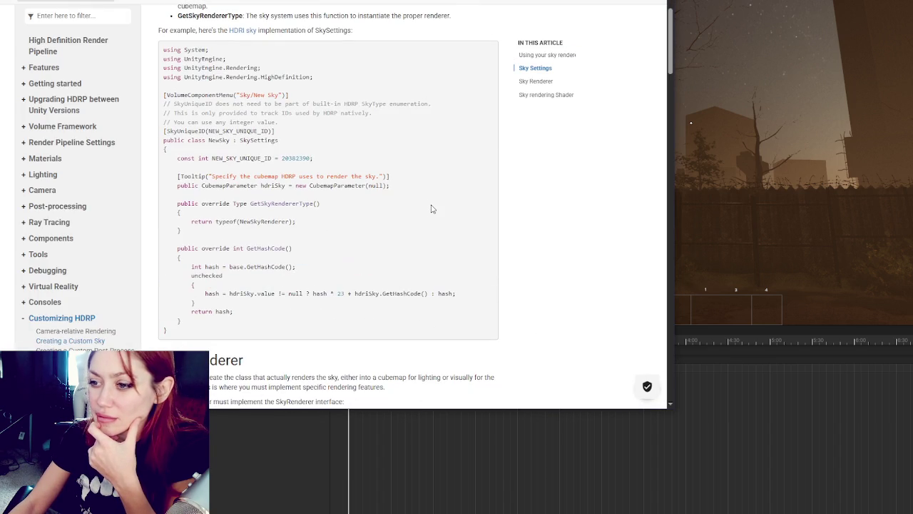
pyautogui.scroll(1, 430, 209)
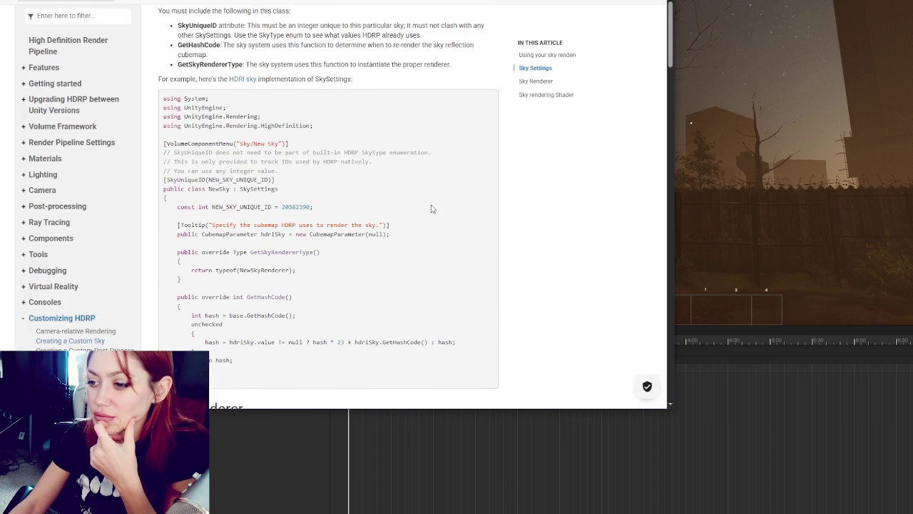
# Step: Read through the Sky Settings and Sky Renderer samples down to the Sky rendering Shader section
pyautogui.scroll(-3, 431, 209)
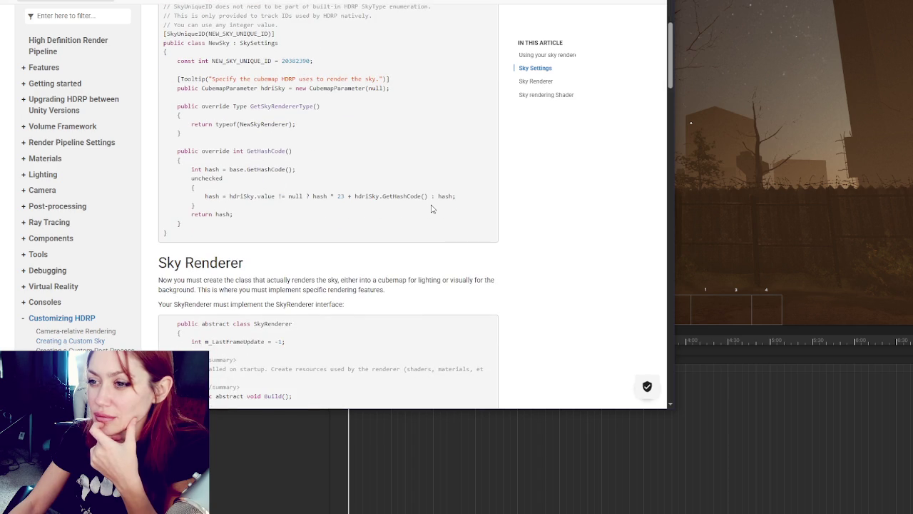
pyautogui.scroll(6, 431, 209)
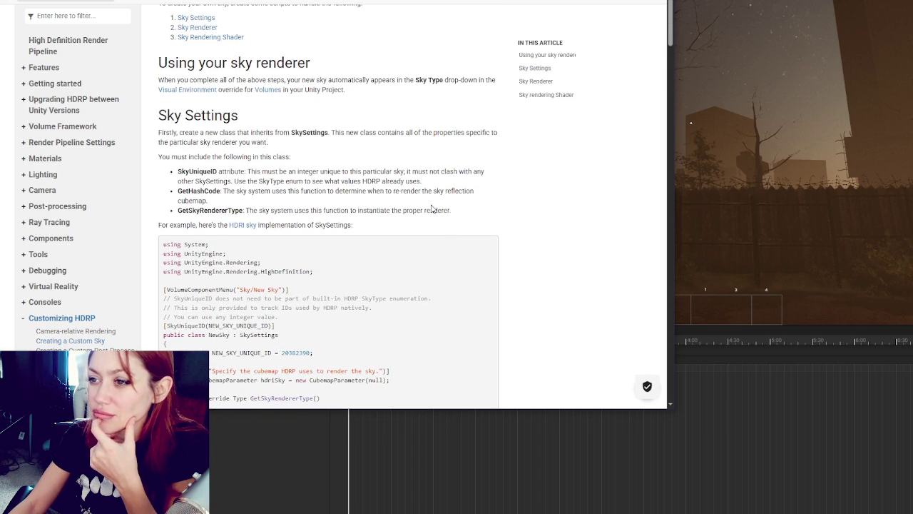
pyautogui.scroll(2, 431, 208)
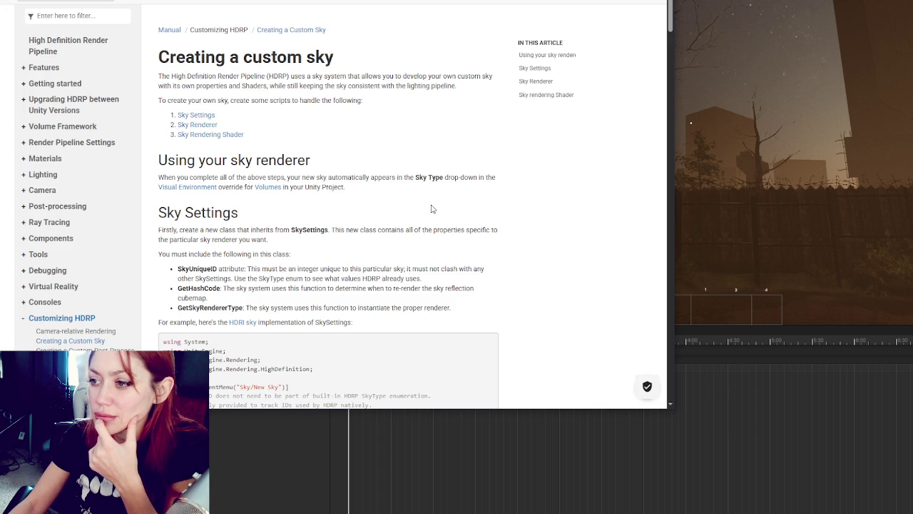
pyautogui.scroll(-3, 431, 208)
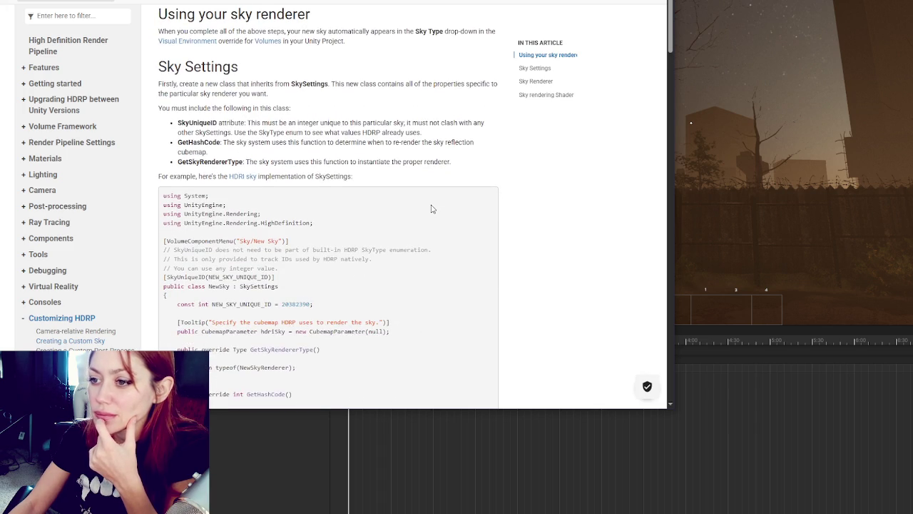
pyautogui.scroll(1, 431, 209)
pyautogui.scroll(-12, 431, 208)
pyautogui.scroll(-2, 431, 212)
pyautogui.scroll(-4, 432, 212)
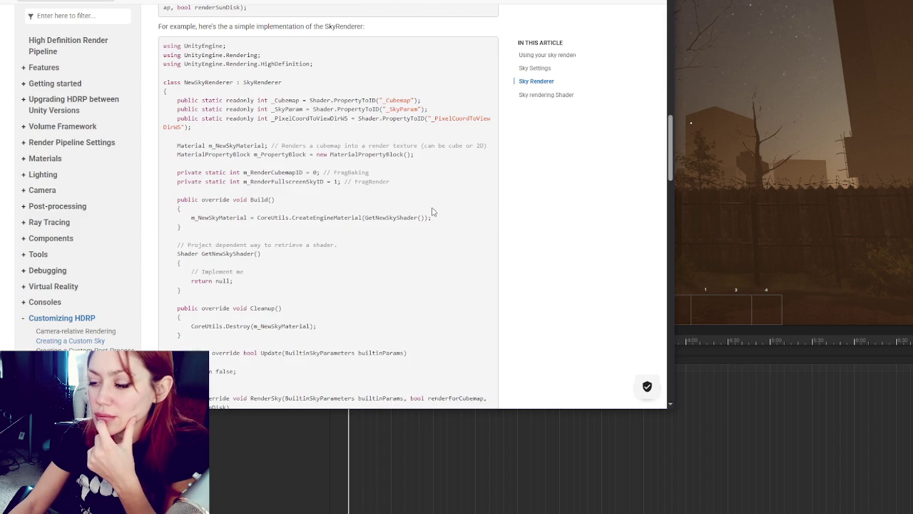
pyautogui.scroll(-5, 432, 212)
pyautogui.scroll(-4, 432, 212)
pyautogui.scroll(-3, 432, 212)
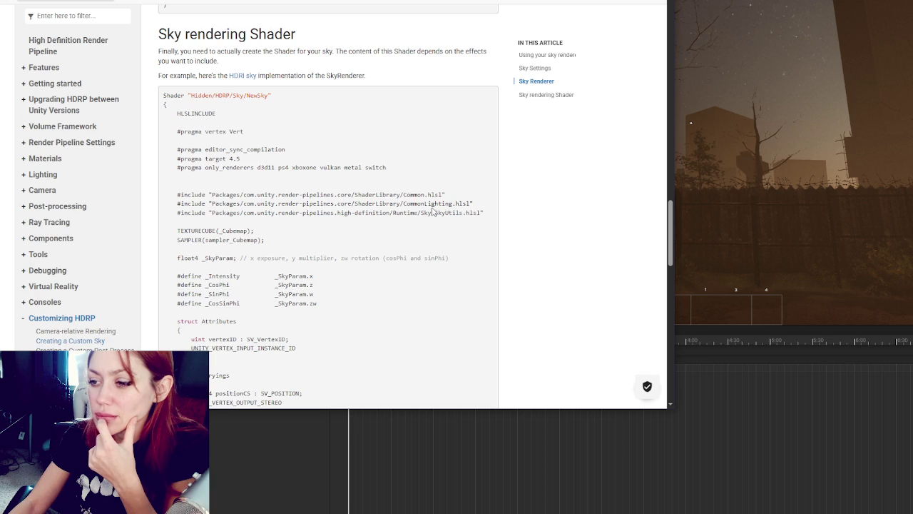
pyautogui.scroll(-2, 432, 212)
pyautogui.scroll(3, 432, 211)
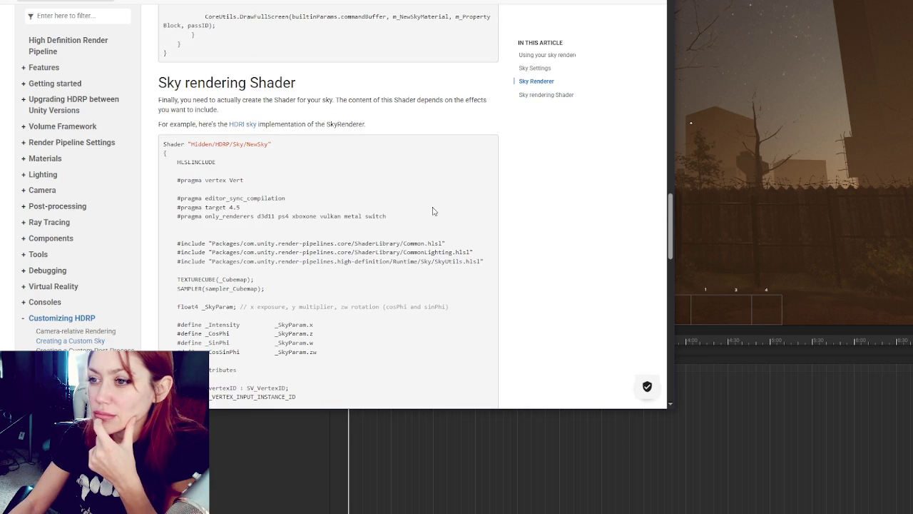
pyautogui.scroll(-10, 433, 211)
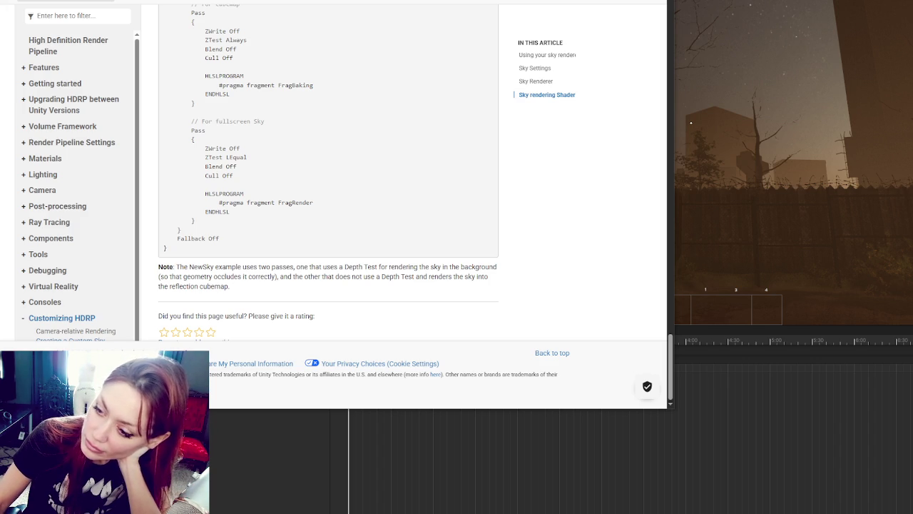
pyautogui.hotkey('alt', 'Tab')
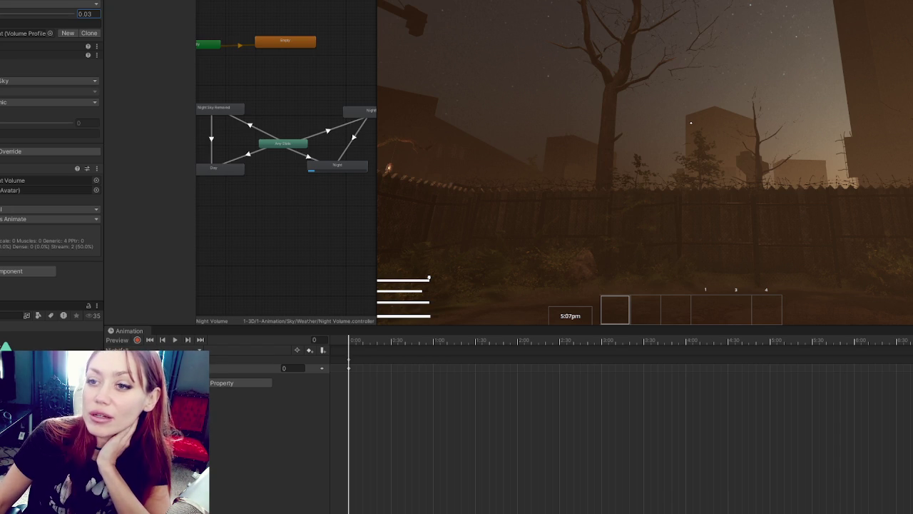
# Step: Try volume weights from 0 up toward full night, ending back at 0
pyautogui.write('0')
pyautogui.press('BackSpace')
pyautogui.press('BackSpace')
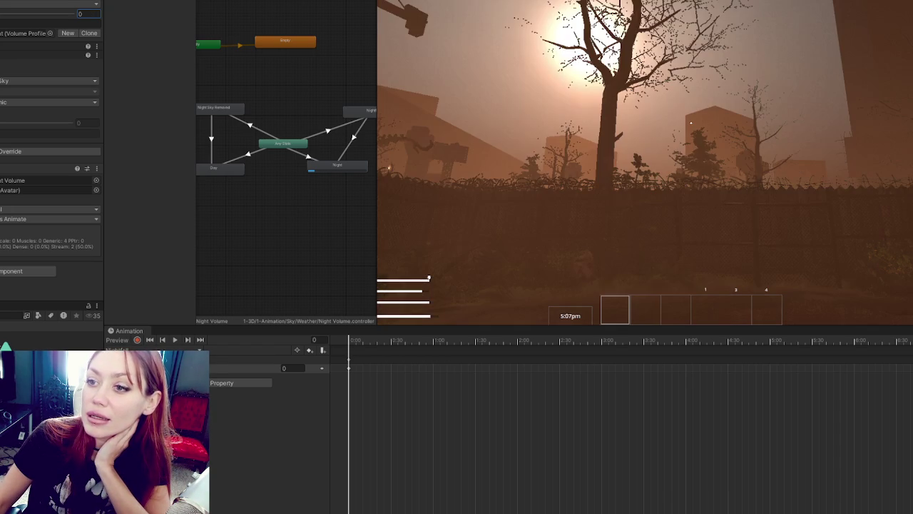
pyautogui.write('25')
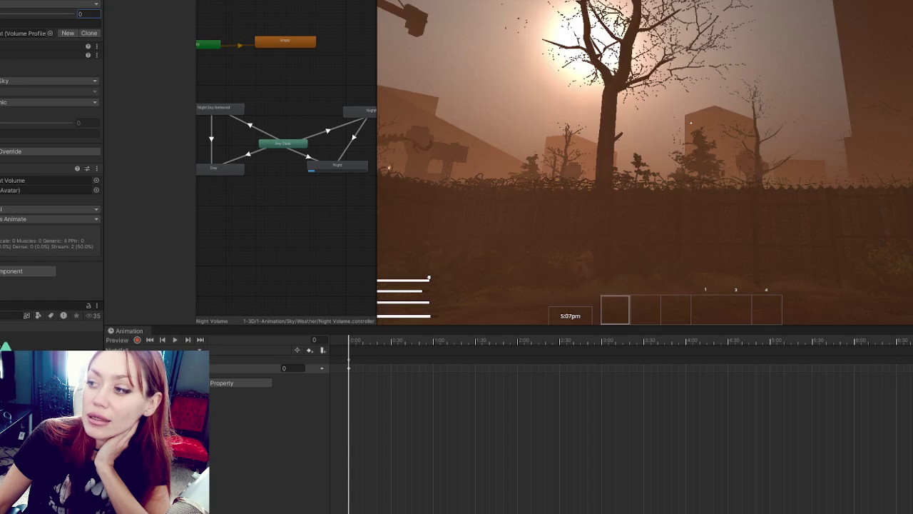
pyautogui.press('BackSpace')
pyautogui.press('BackSpace')
pyautogui.press('BackSpace')
pyautogui.moveTo(7, 14); pyautogui.dragTo(87, 11)
pyautogui.click(87, 12)
pyautogui.write('0')
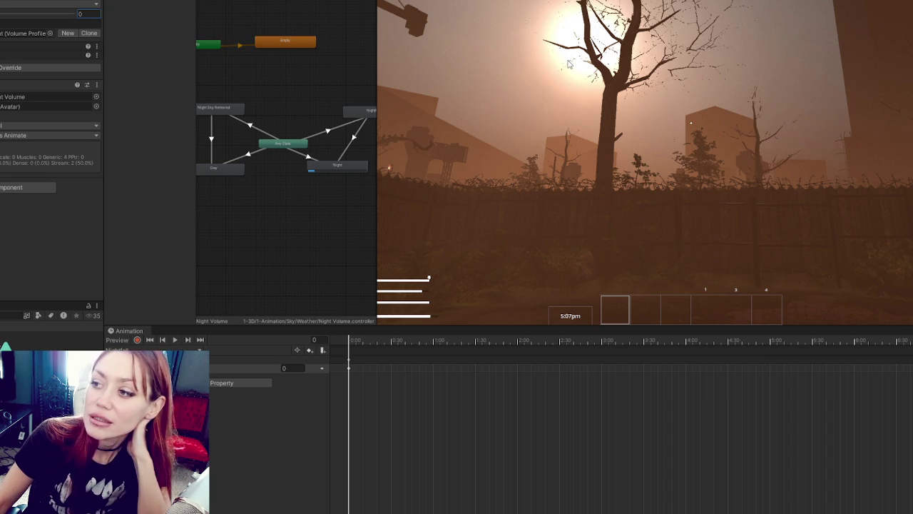
# Step: Undo the weight changes to restore the sky override, then assign a darker sky texture
pyautogui.hotkey('ctrl', 'z')
pyautogui.hotkey('ctrl', 'z')
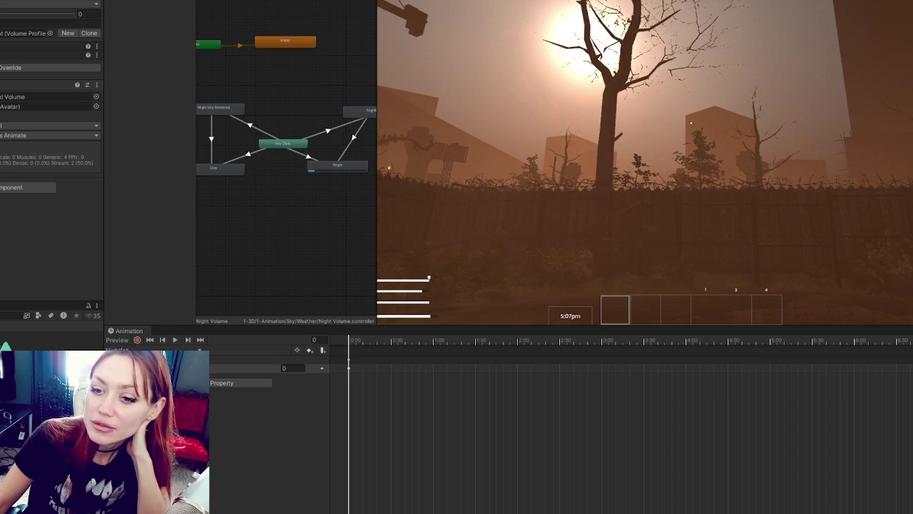
pyautogui.hotkey('ctrl', 'z')
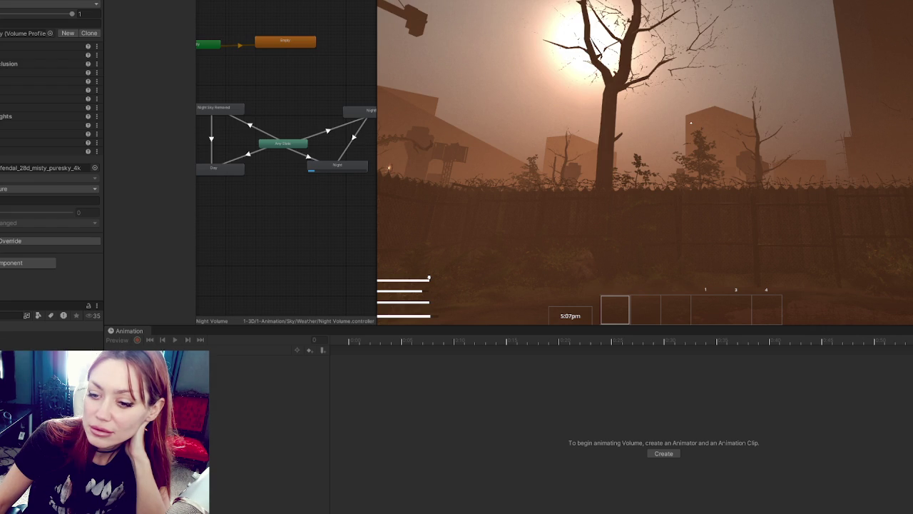
pyautogui.moveTo(1, 170); pyautogui.dragTo(35, 165)
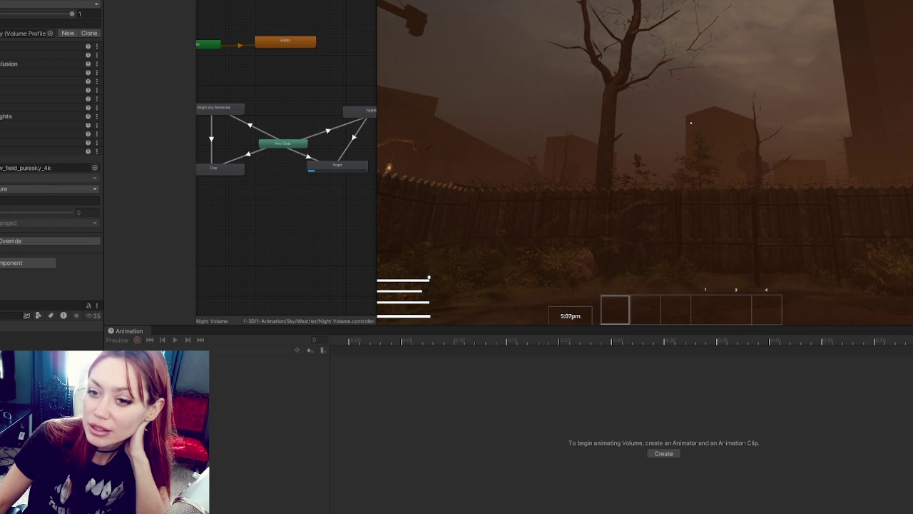
# Step: On Night Volume, browse the Lighting overrides without adding any, then undo to remove the Animator
pyautogui.click(144, 156)
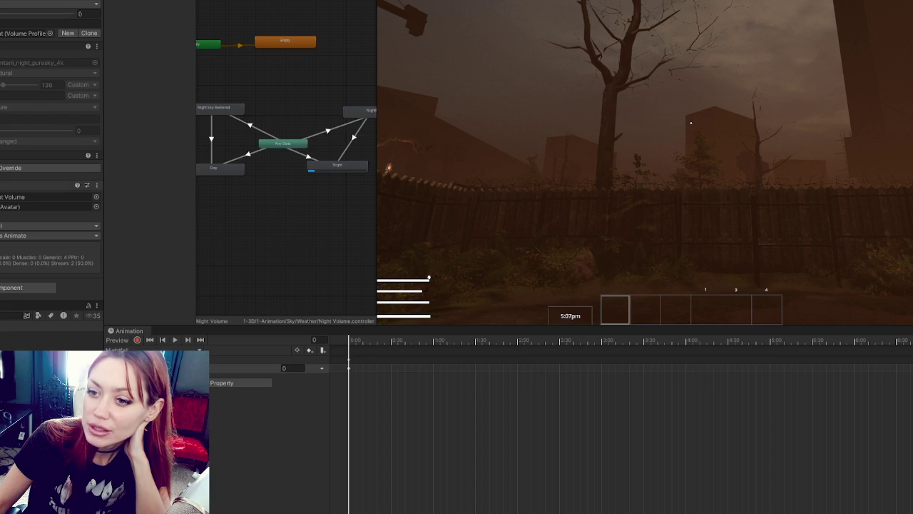
pyautogui.click(1, 170)
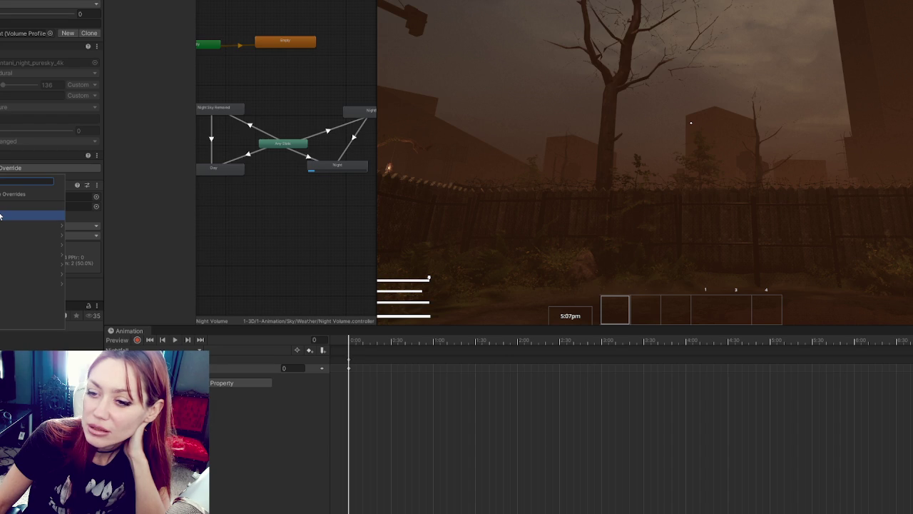
pyautogui.click(4, 237)
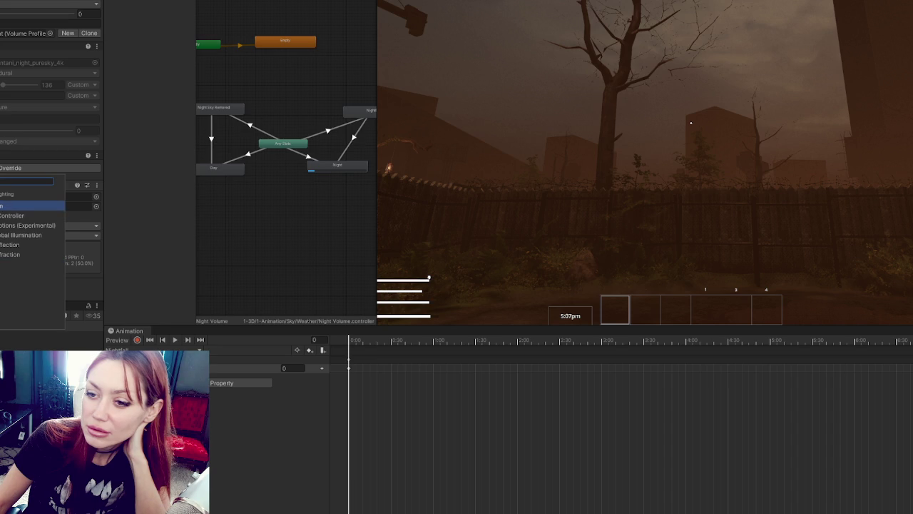
pyautogui.press('Escape')
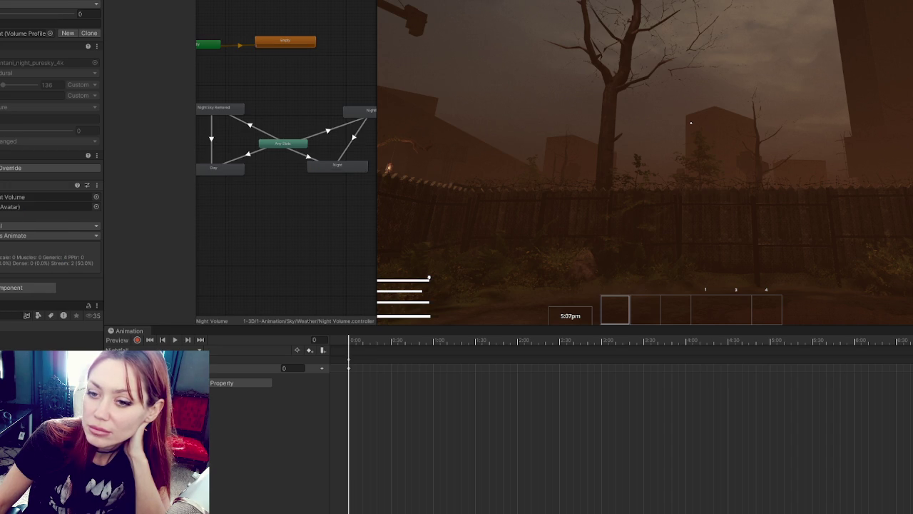
pyautogui.hotkey('ctrl', 'z')
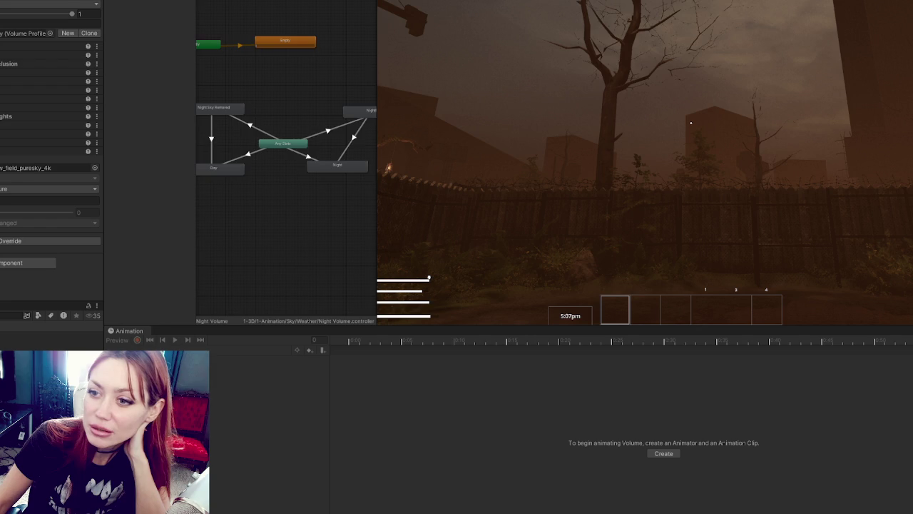
pyautogui.scroll(-3, 256, 137)
# Step: Free the mouse from the Game view and stop play mode, returning to the STRAIN title menu
pyautogui.click(491, 146)
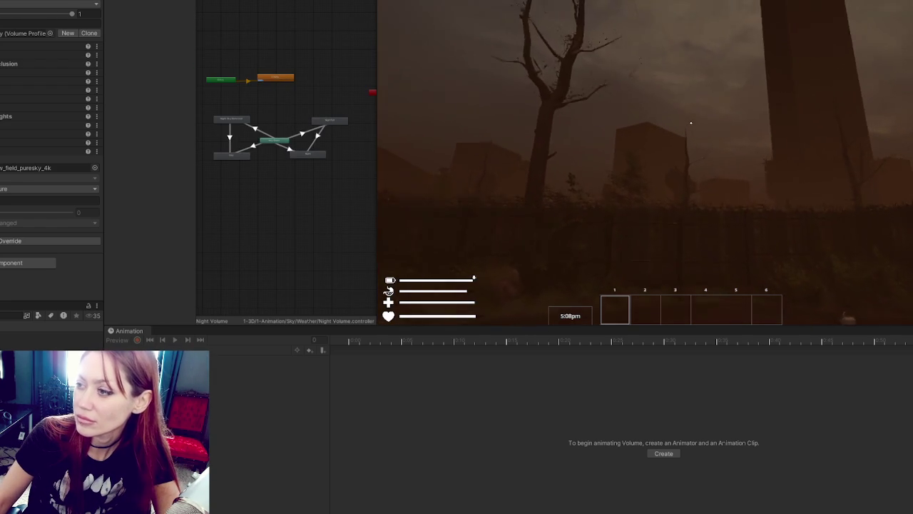
pyautogui.press('Escape')
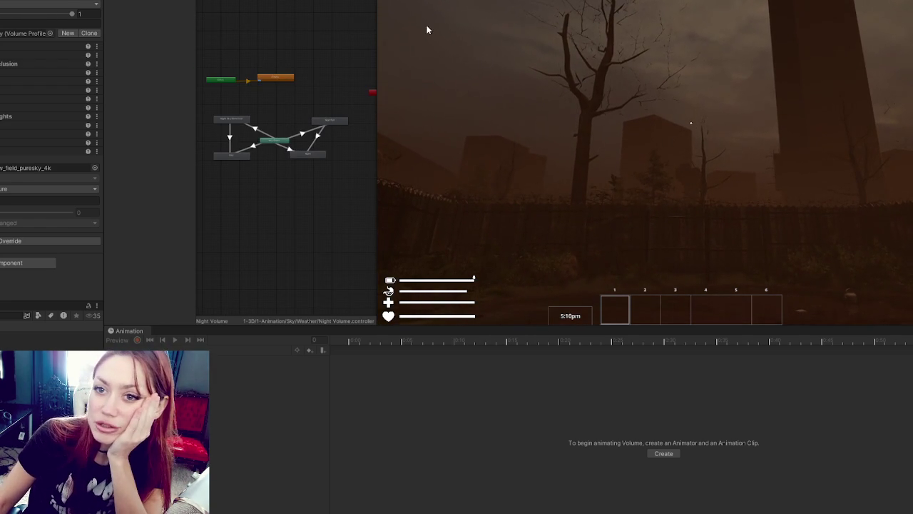
pyautogui.click(427, 28)
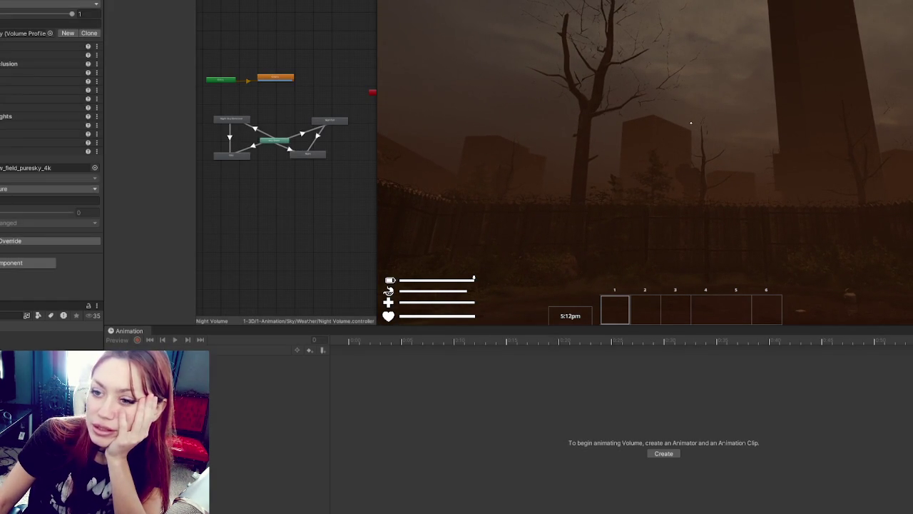
pyautogui.hotkey('ctrl', 'p')
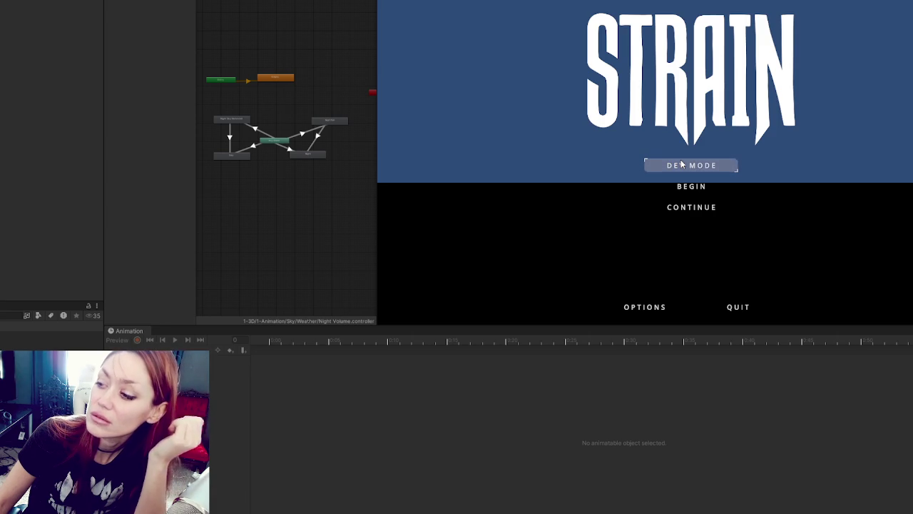
# Step: Continue the saved game, pause it, set the volume weight to 38, then stop play mode
pyautogui.click(692, 207)
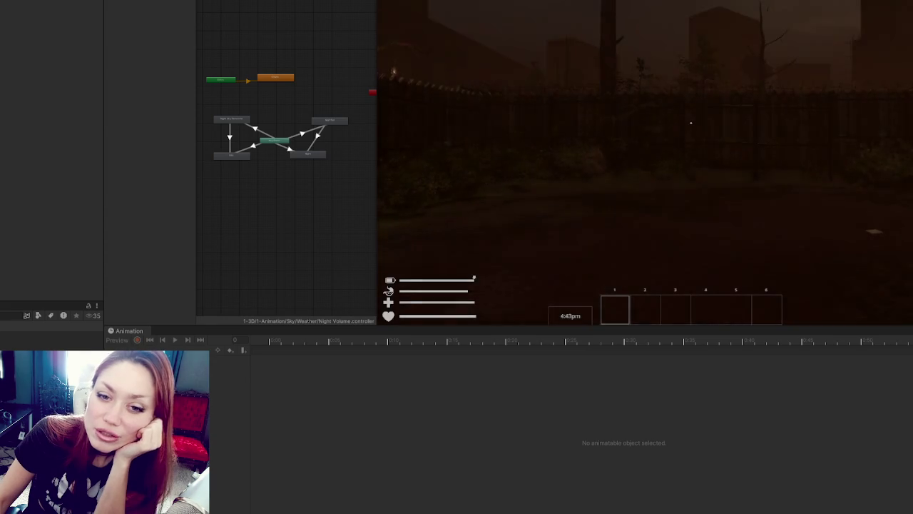
pyautogui.moveTo(691, 123)
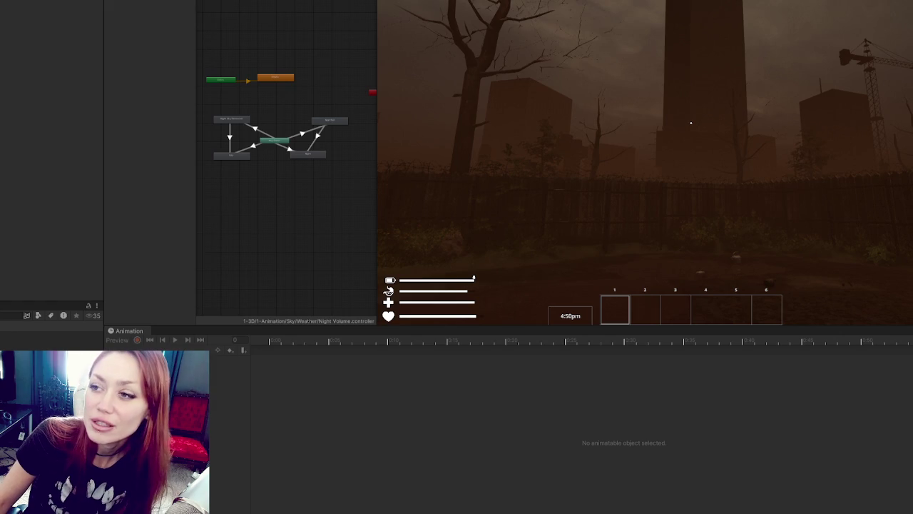
pyautogui.press('Escape')
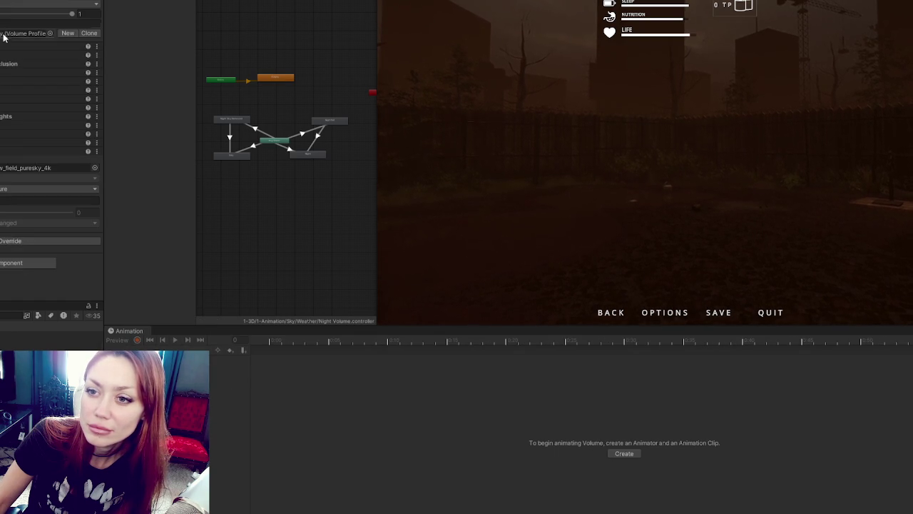
pyautogui.moveTo(57, 90); pyautogui.dragTo(67, 111)
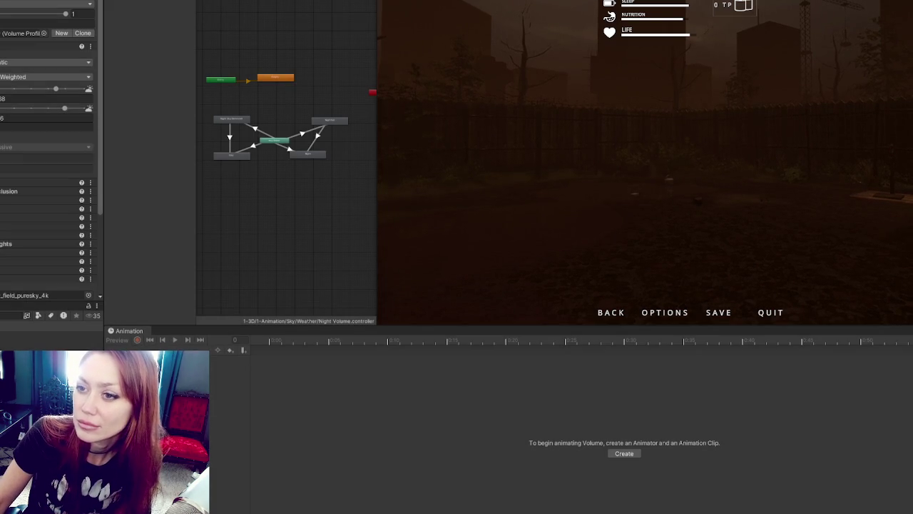
pyautogui.hotkey('ctrl', 'p')
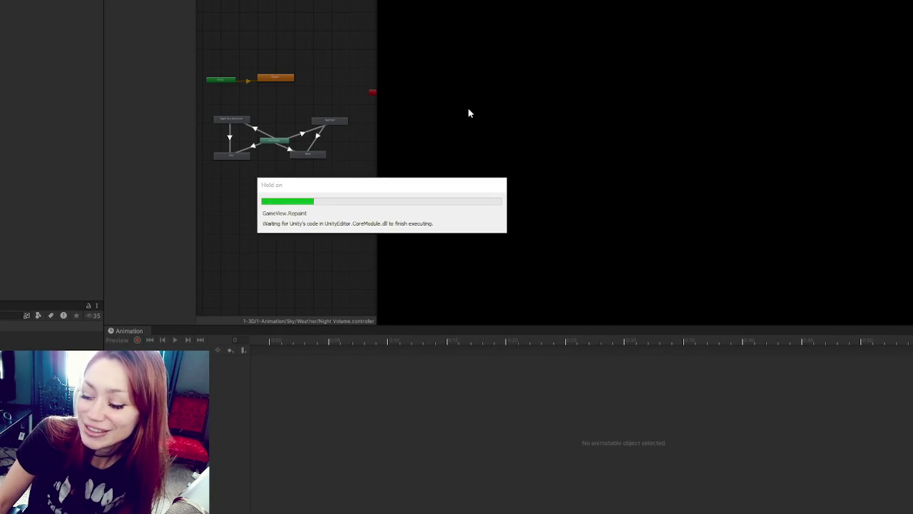
# Step: Launch dev mode and raise the volume weight from 38 to 54, lowering the second slider slightly
pyautogui.press('Return')
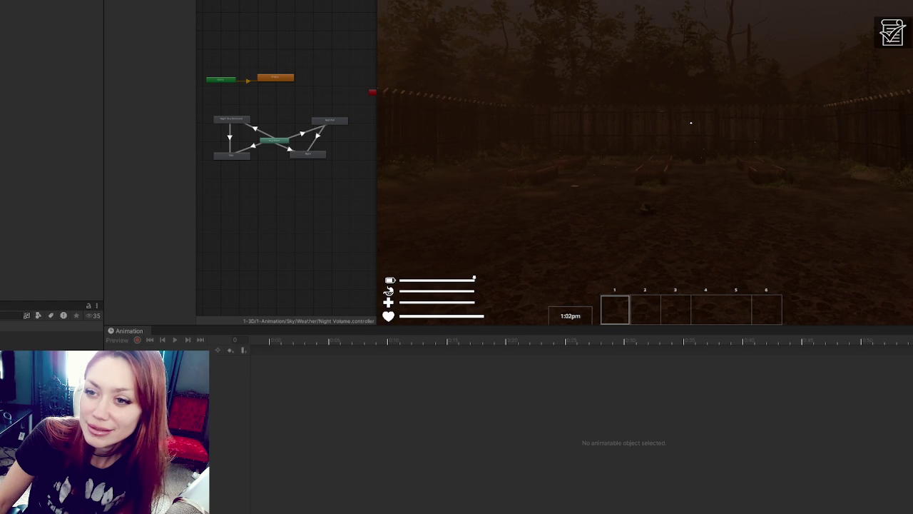
pyautogui.scroll(-5, 17, 85)
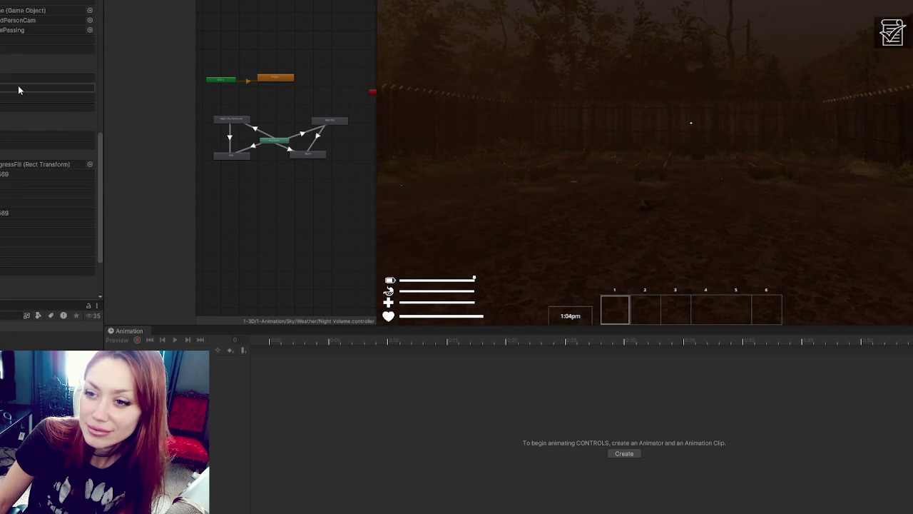
pyautogui.scroll(3, 17, 85)
pyautogui.scroll(3, 49, 142)
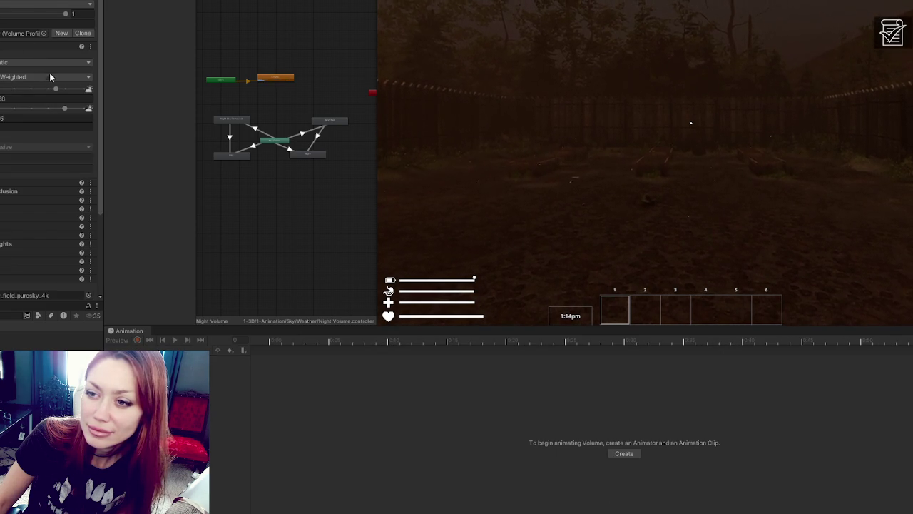
pyautogui.moveTo(57, 87)
pyautogui.mouseDown()
pyautogui.moveTo(32, 90)
pyautogui.moveTo(58, 91)
pyautogui.mouseUp()
pyautogui.moveTo(75, 109); pyautogui.dragTo(66, 108)
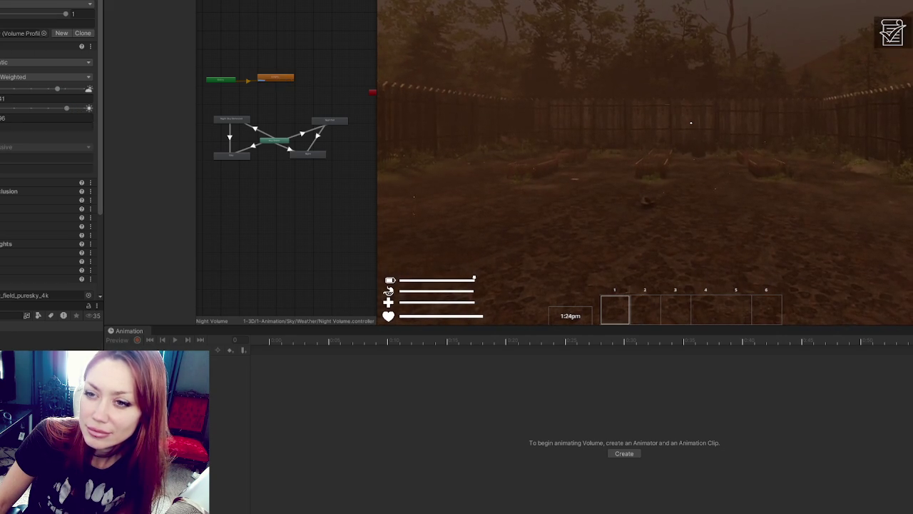
pyautogui.scroll(-3, 50, 178)
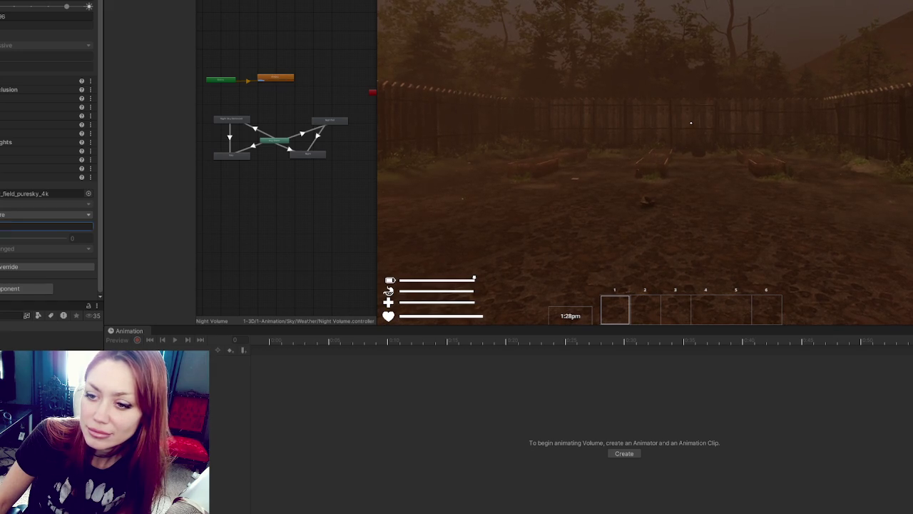
pyautogui.click(11, 226)
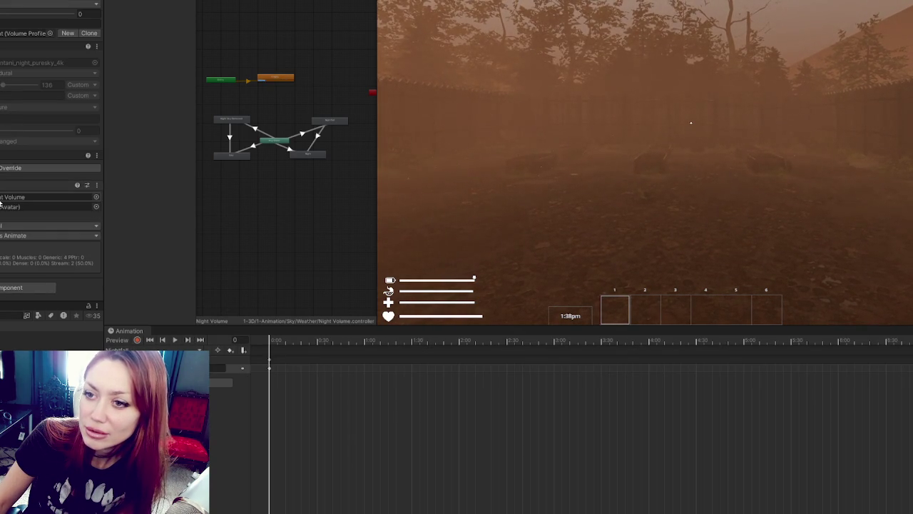
# Step: Replace the volume's night sky texture with the field_puresky_4k daytime sky
pyautogui.click(21, 63)
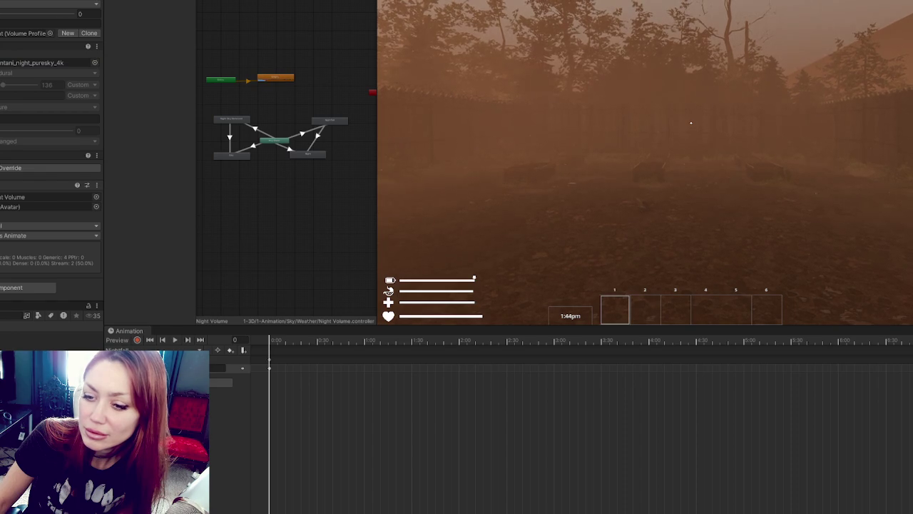
pyautogui.moveTo(10, 54); pyautogui.dragTo(6, 65)
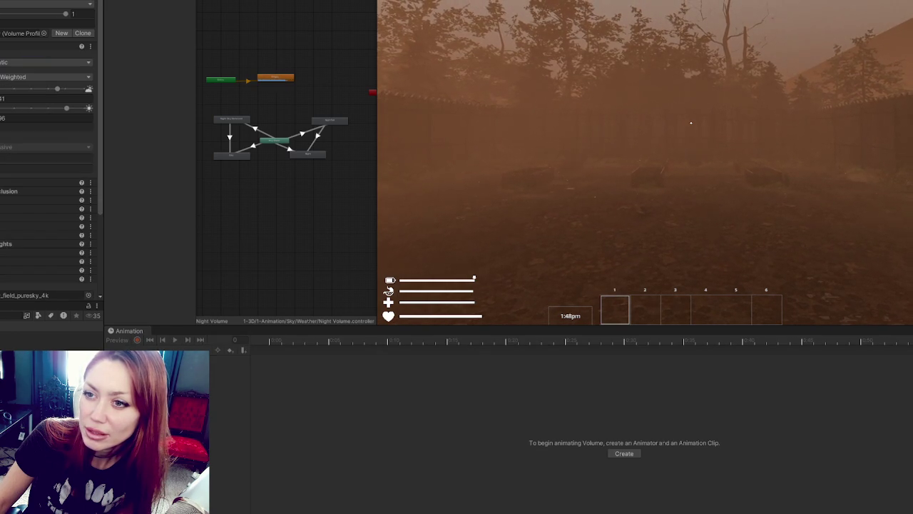
pyautogui.scroll(-5, 50, 143)
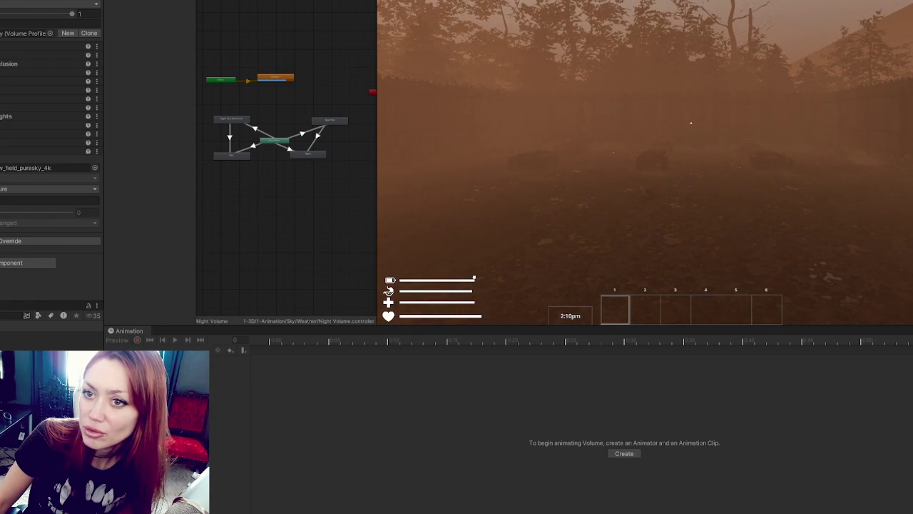
# Step: Select Night Volume, then the CONTROLS object in the Hierarchy
pyautogui.click(4, 198)
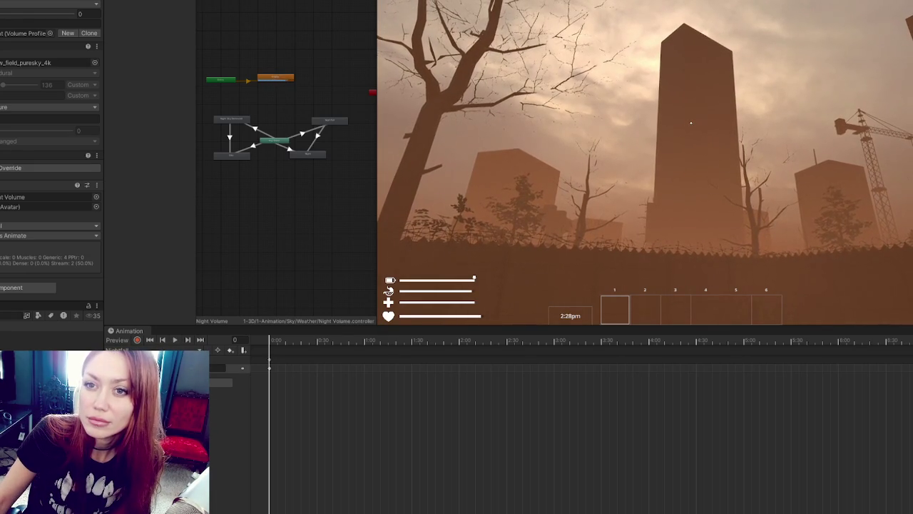
pyautogui.click(4, 254)
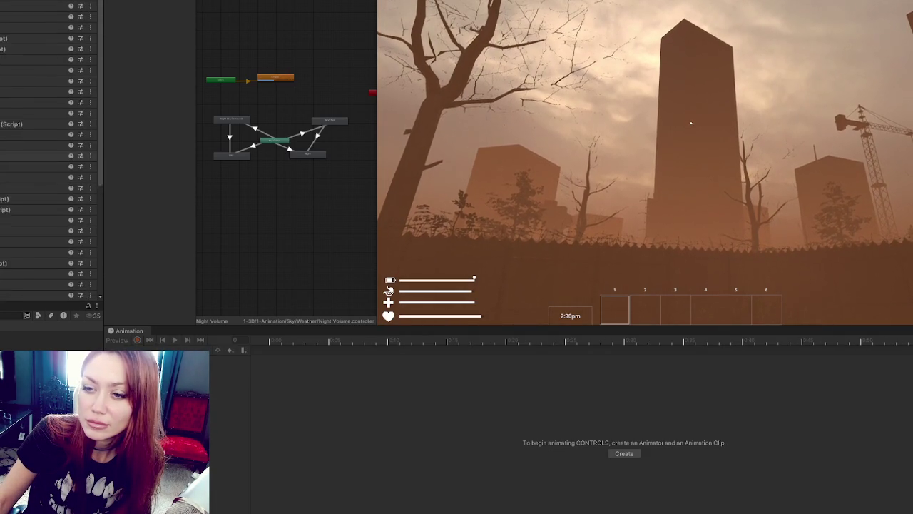
pyautogui.scroll(-5, 48, 179)
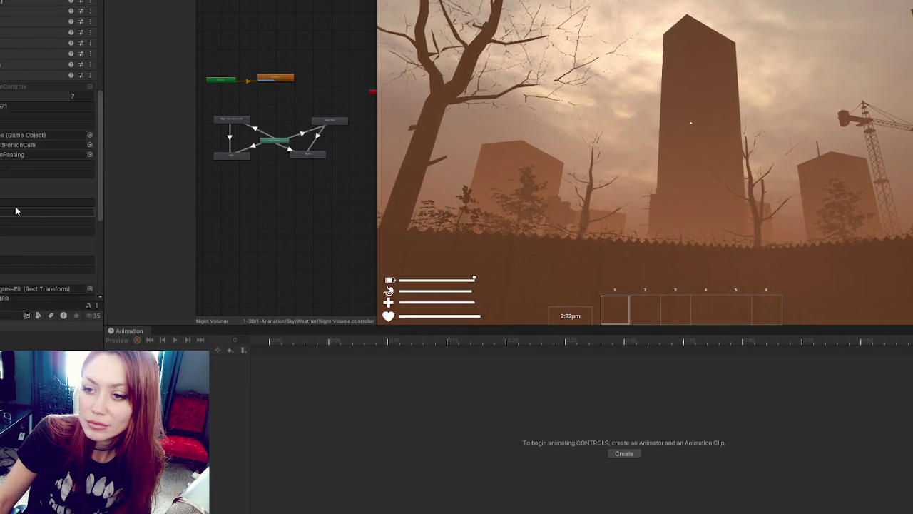
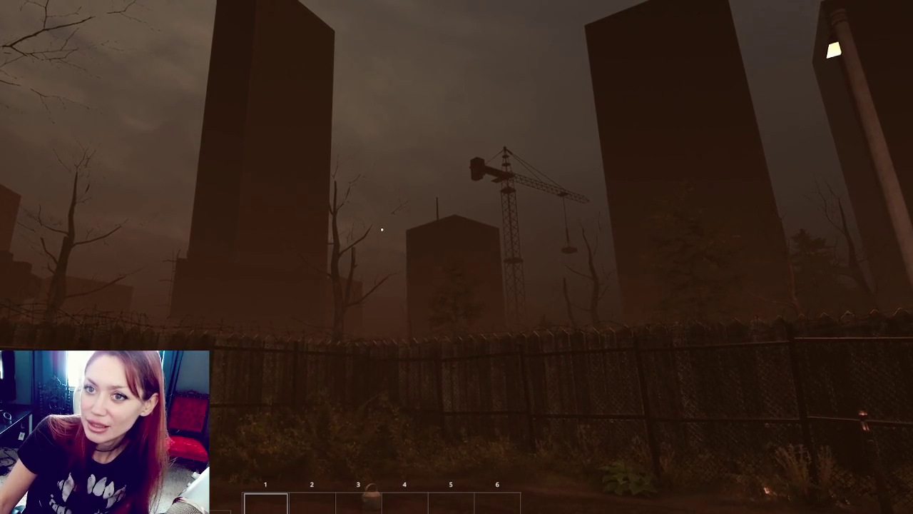
# Step: Bring the running game out of fullscreen into the editor and resume mouse-look play
pyautogui.press('Escape')
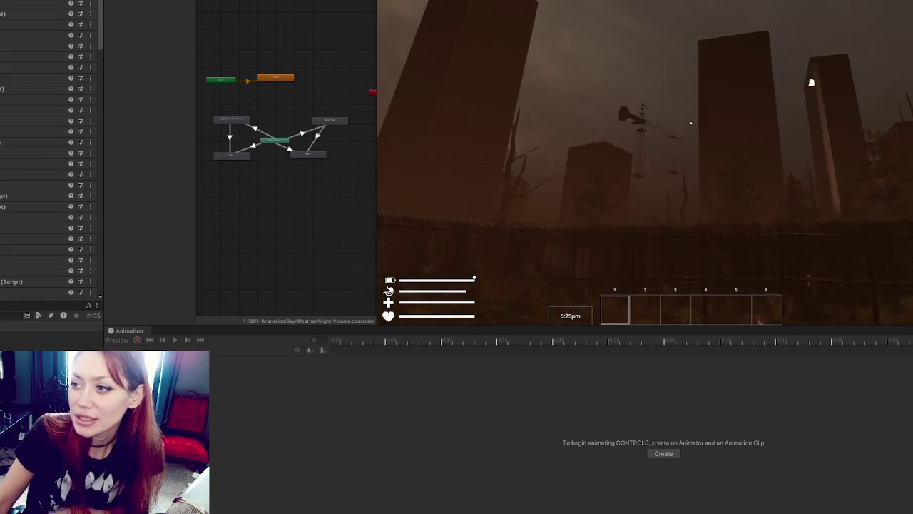
pyautogui.press('Escape')
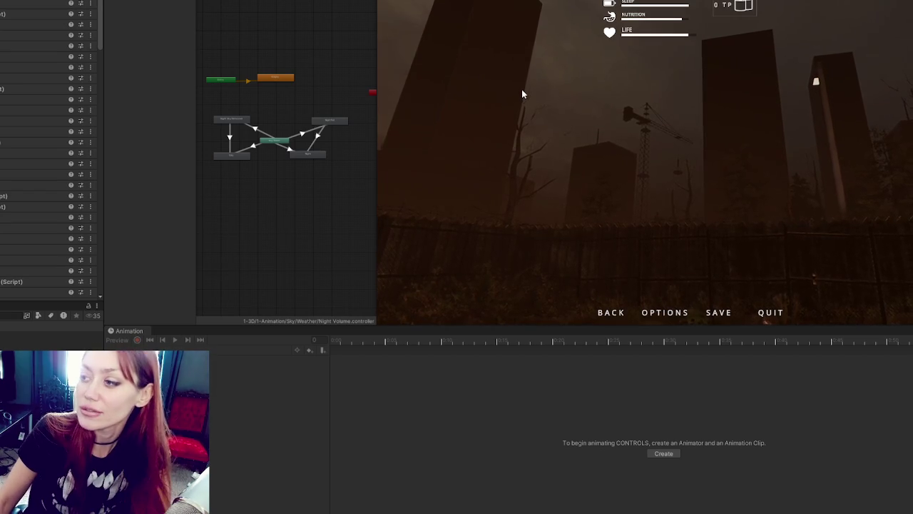
pyautogui.press('Escape')
pyautogui.click(522, 93)
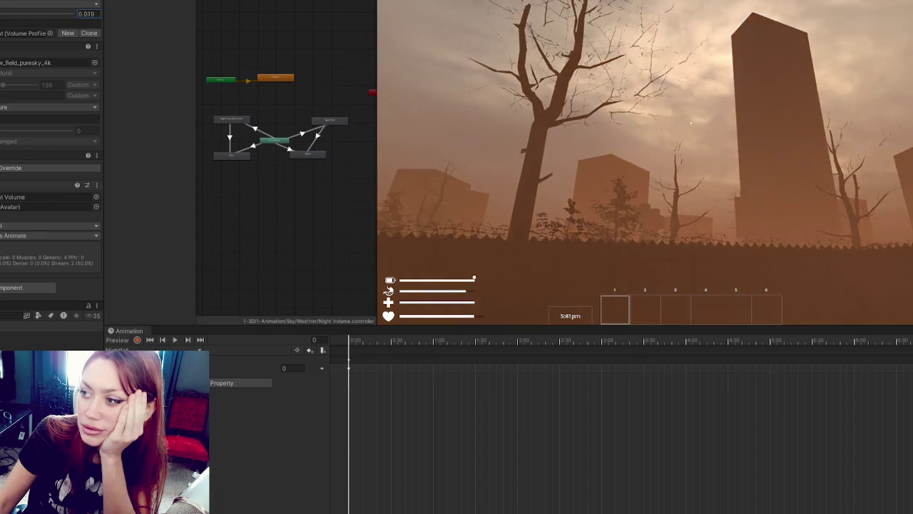
# Step: Preview Night Volume at weight 1, lower the first override from 36 to 34, reset weight to 0, restart play
pyautogui.write('1')
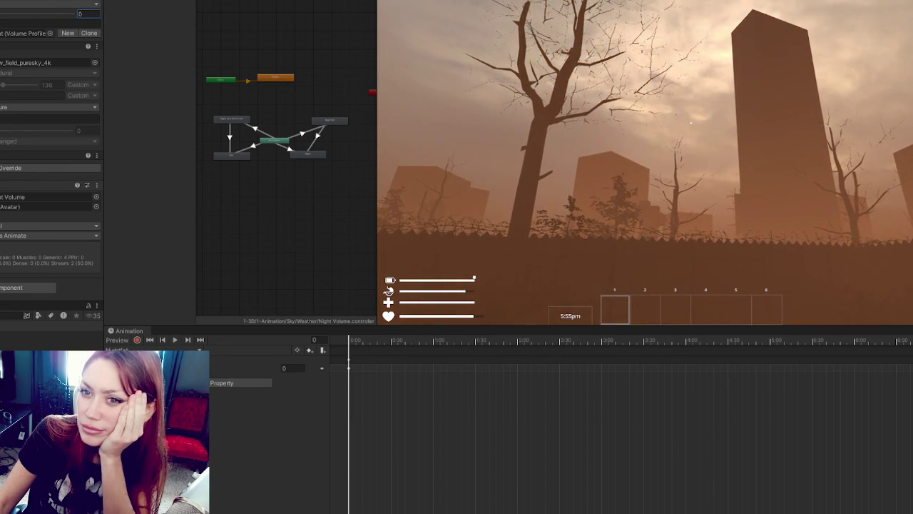
pyautogui.click(28, 46)
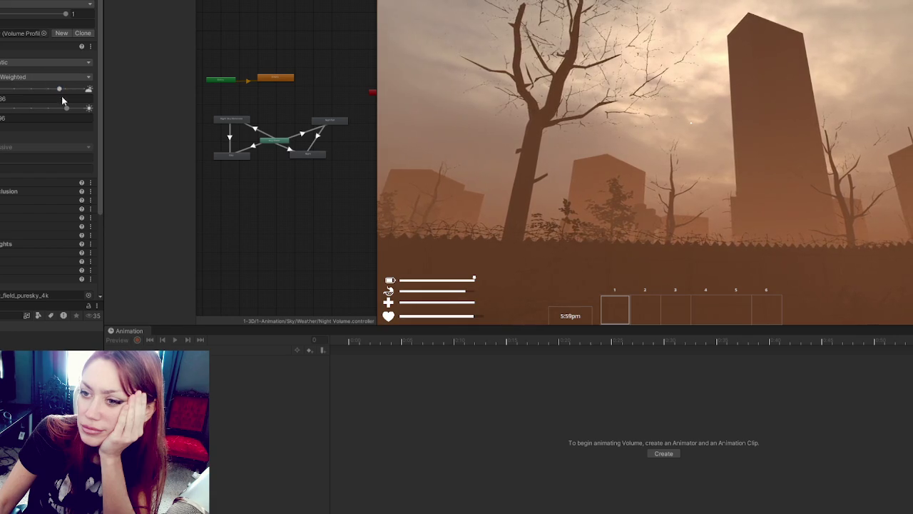
pyautogui.moveTo(65, 110); pyautogui.dragTo(65, 110)
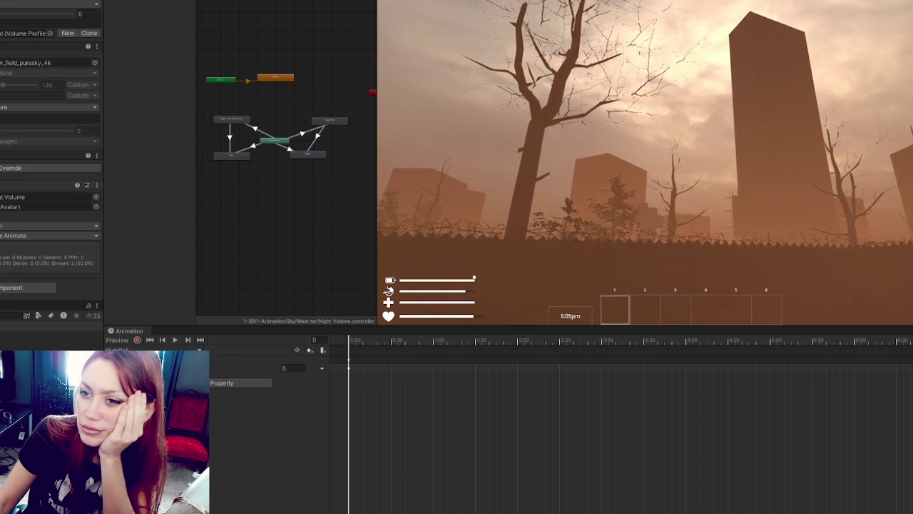
pyautogui.moveTo(2, 14); pyautogui.dragTo(95, 23)
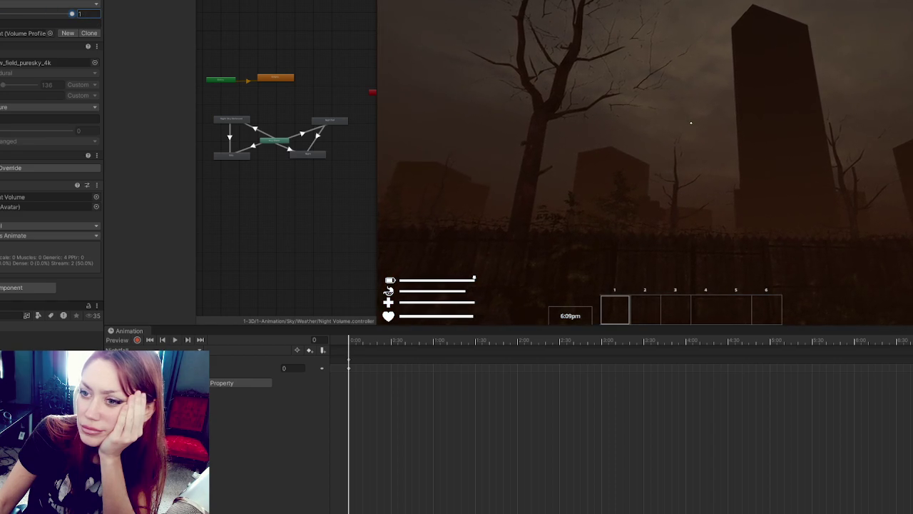
pyautogui.write('0')
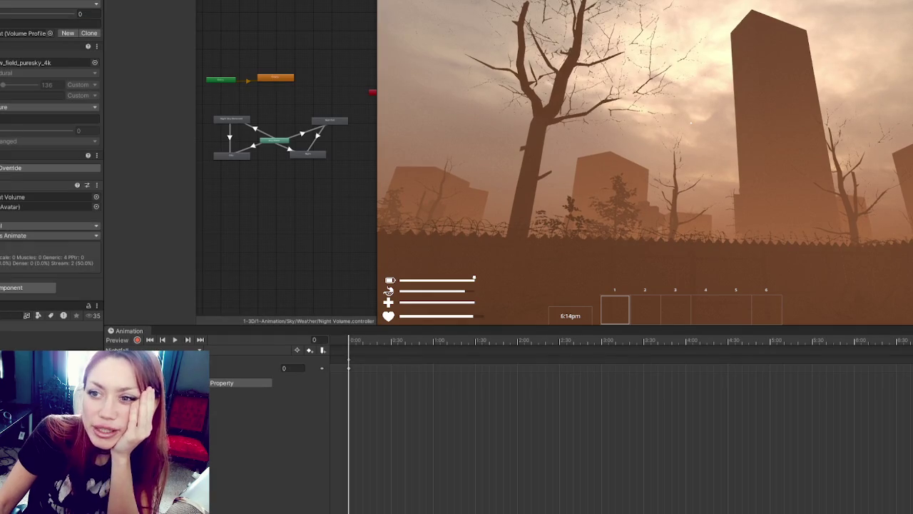
pyautogui.hotkey('ctrl', 'p')
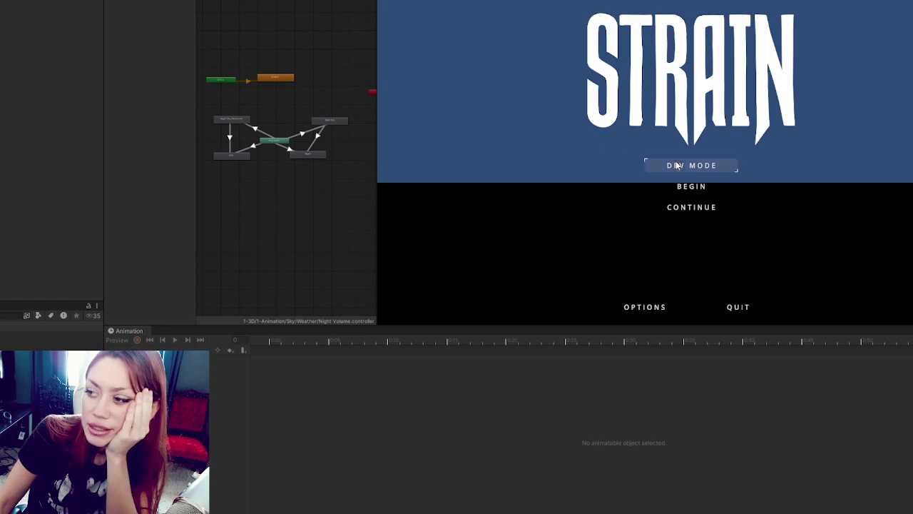
# Step: Continue the saved game from the title menu and select Night Volume in the Hierarchy
pyautogui.click(689, 206)
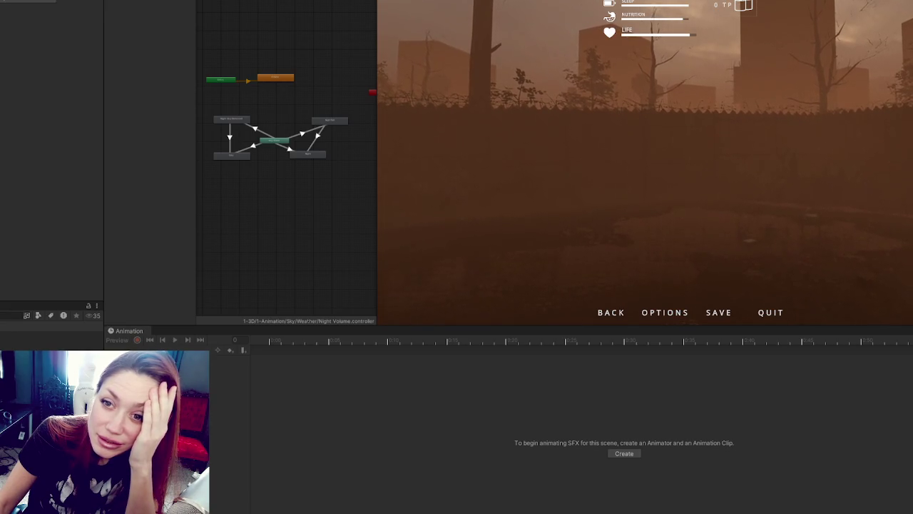
pyautogui.press('Down')
pyautogui.press('Down')
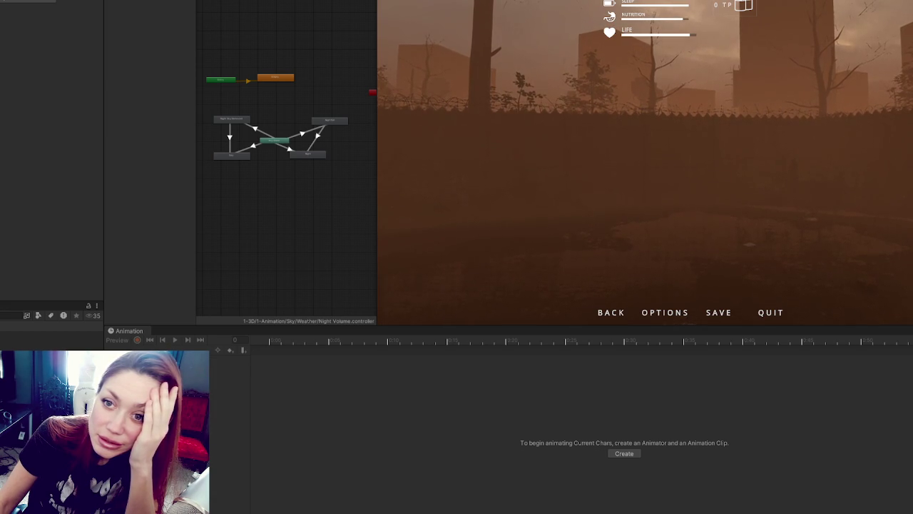
pyautogui.press('Down')
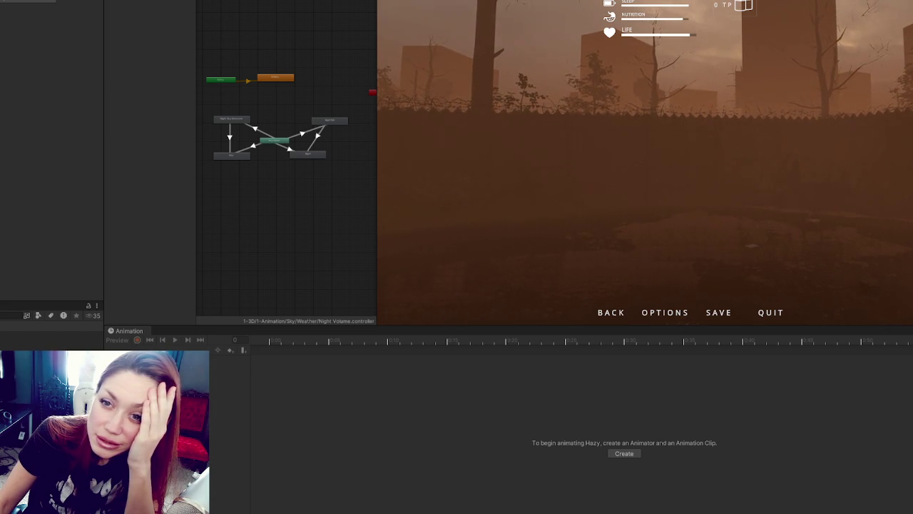
pyautogui.press('Down')
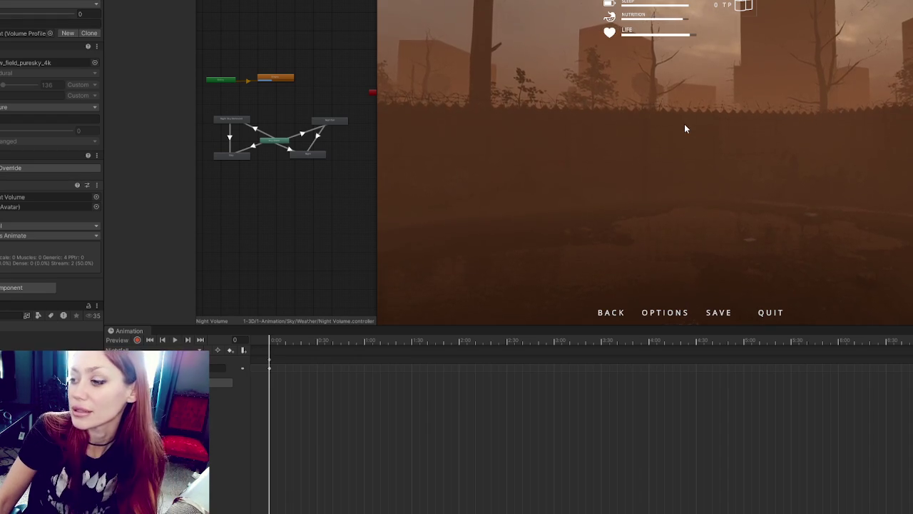
# Step: Let the game run from 5:08pm to 5:17pm as night falls, then pause and exit play mode
pyautogui.press('Escape')
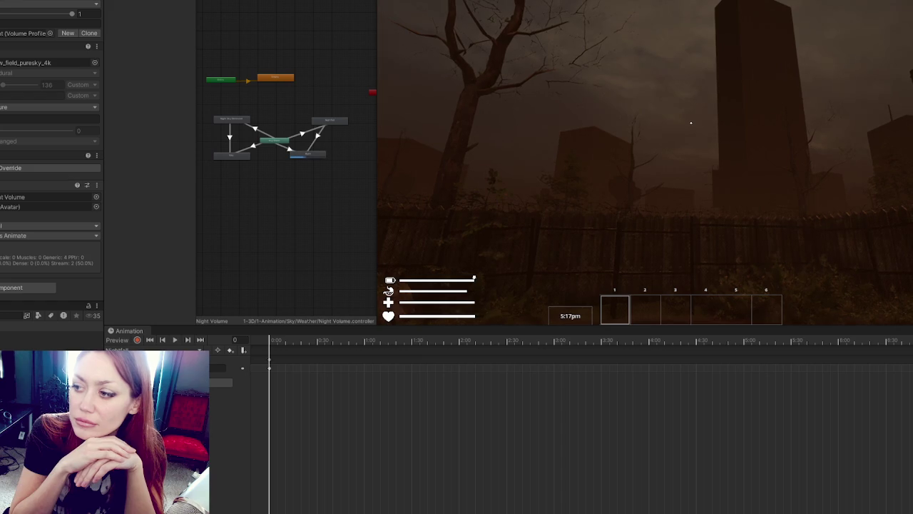
pyautogui.press('Escape')
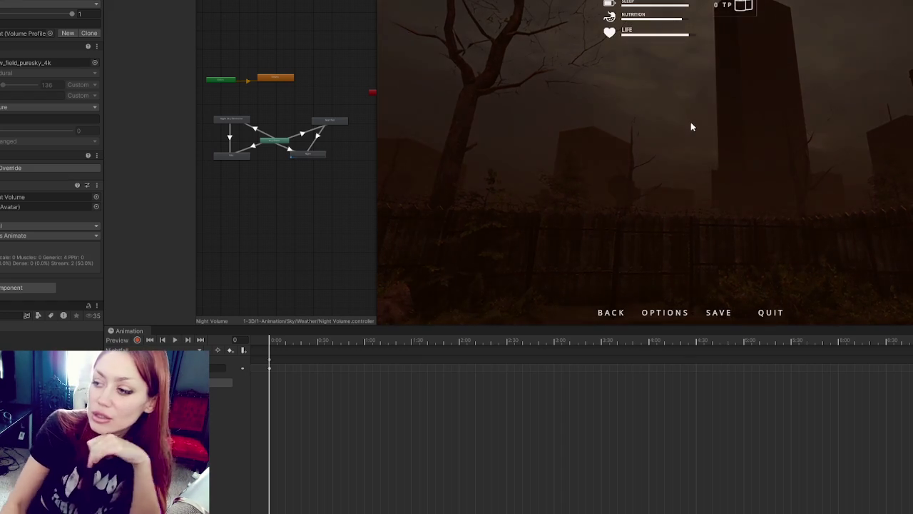
pyautogui.hotkey('ctrl', 'p')
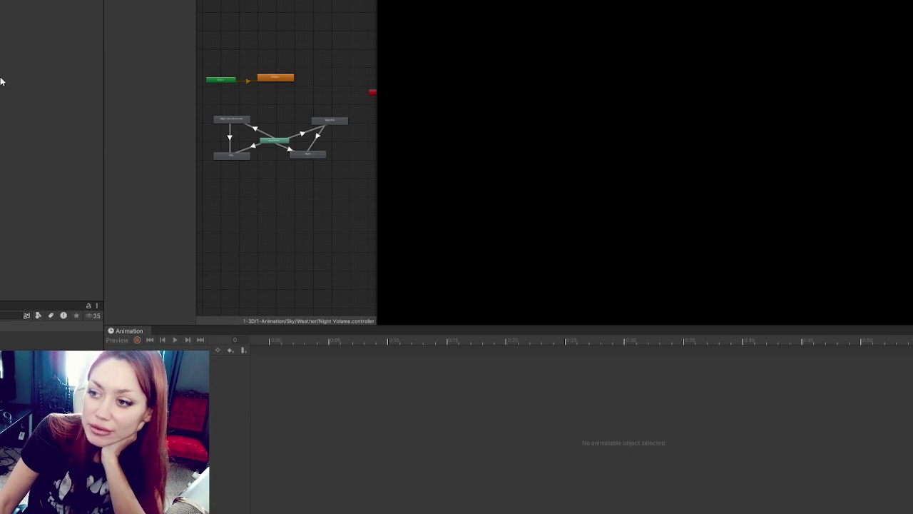
# Step: Show the Night Sky Removed clip on a zoomed-out Animation timeline
pyautogui.click(232, 122)
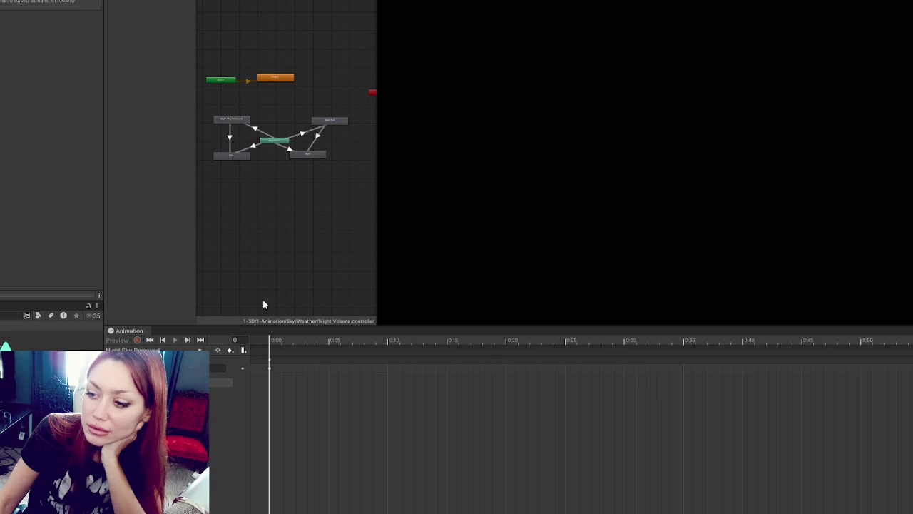
pyautogui.scroll(-5, 387, 413)
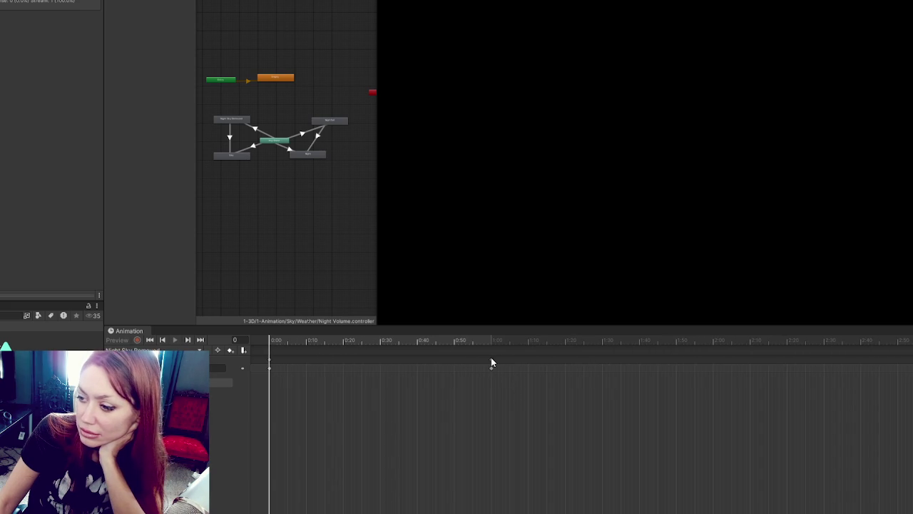
pyautogui.scroll(-5, 601, 417)
pyautogui.scroll(-5, 608, 372)
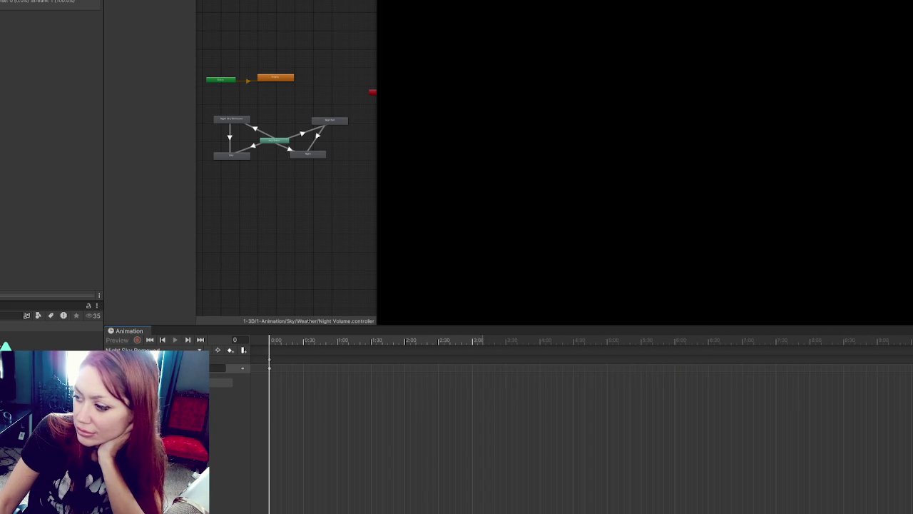
# Step: Drag the Nightfall clip's end keyframes from about 7:30 out to about 23:00
pyautogui.click(330, 122)
pyautogui.scroll(-3, 328, 381)
pyautogui.moveTo(734, 359)
pyautogui.mouseDown()
pyautogui.moveTo(834, 373)
pyautogui.moveTo(910, 364)
pyautogui.mouseUp()
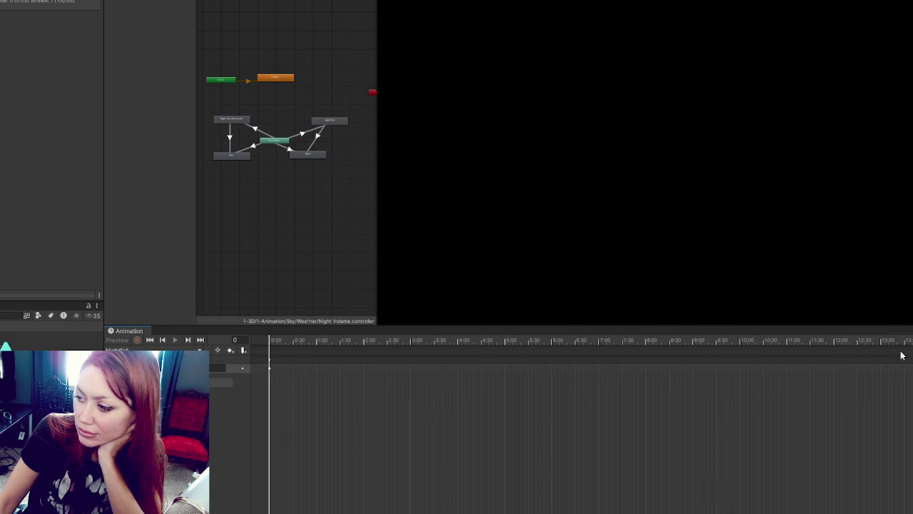
pyautogui.scroll(-3, 516, 387)
pyautogui.moveTo(637, 364); pyautogui.dragTo(853, 362)
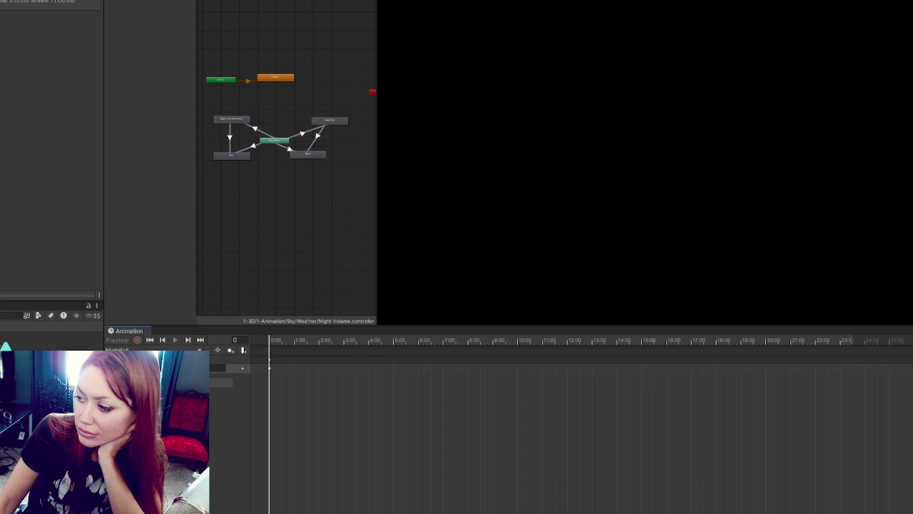
# Step: Return to the Night Sky Removed clip, zoom its timeline out, and clear the selection
pyautogui.click(220, 119)
pyautogui.scroll(-4, 578, 364)
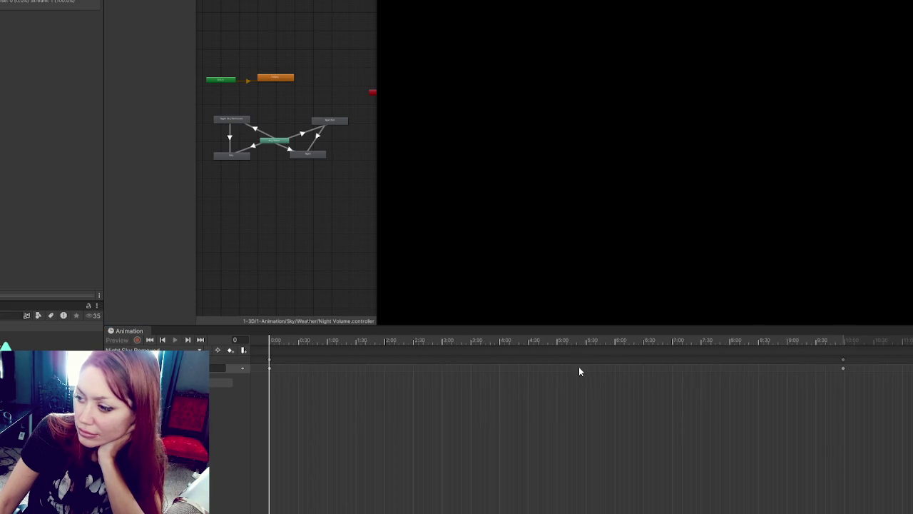
pyautogui.scroll(-3, 836, 376)
pyautogui.scroll(-2, 891, 367)
pyautogui.click(276, 189)
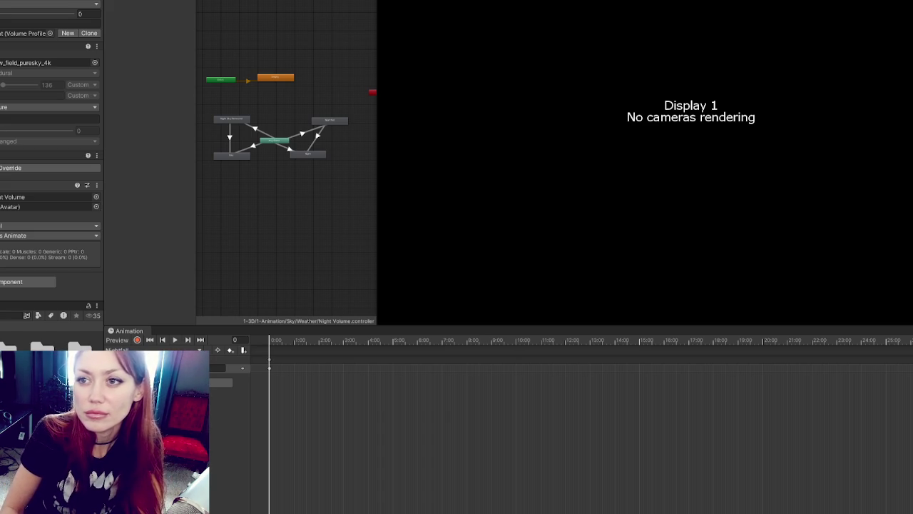
# Step: Assign the Rainy profile to the volume and check its sky texture
pyautogui.scroll(-3, 39, 51)
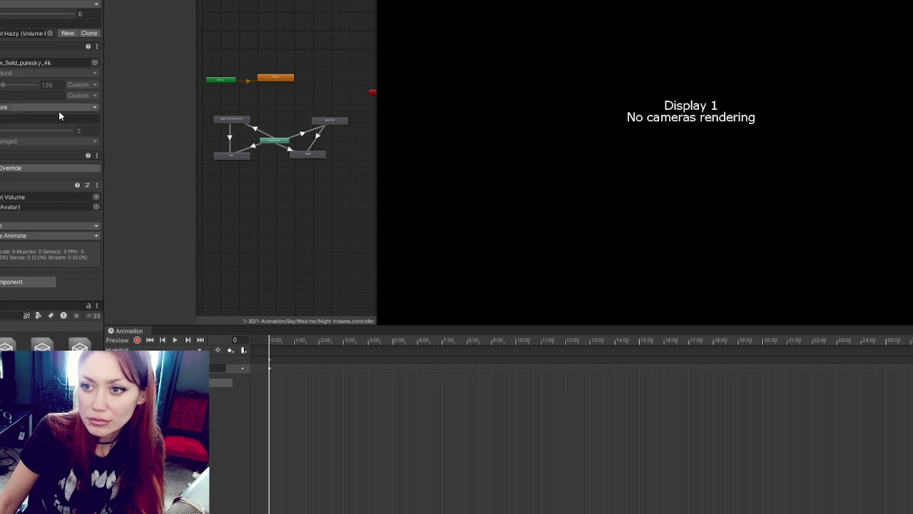
pyautogui.moveTo(30, 332)
pyautogui.mouseDown()
pyautogui.moveTo(74, 206)
pyautogui.moveTo(31, 34)
pyautogui.mouseUp()
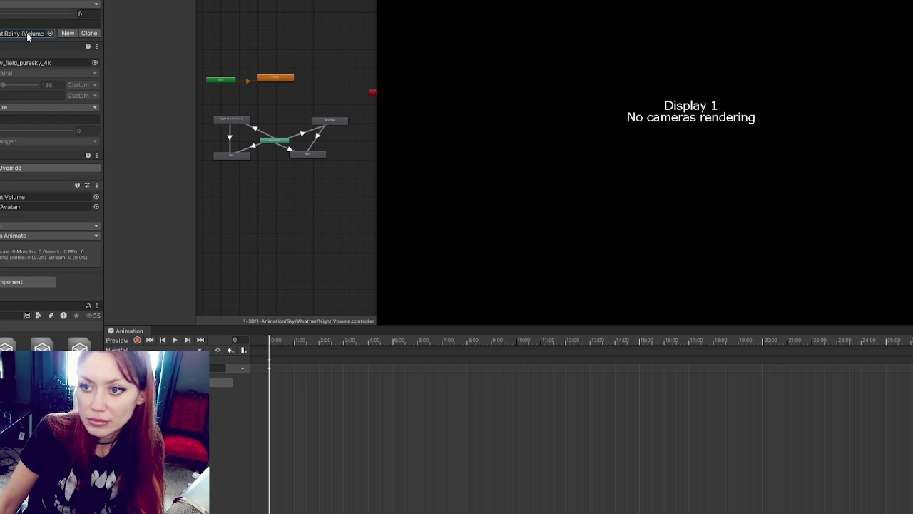
pyautogui.click(24, 64)
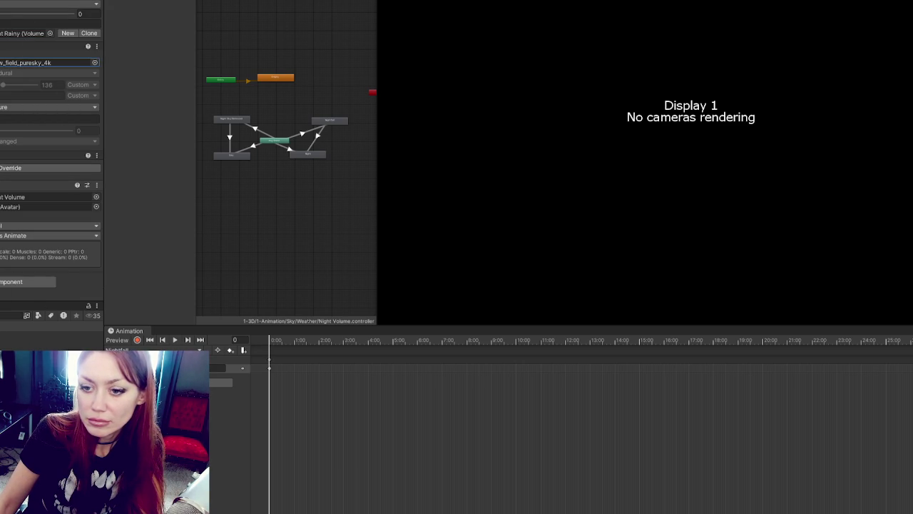
# Step: Select the night weather volume and switch its profile to Overcast
pyautogui.click(17, 260)
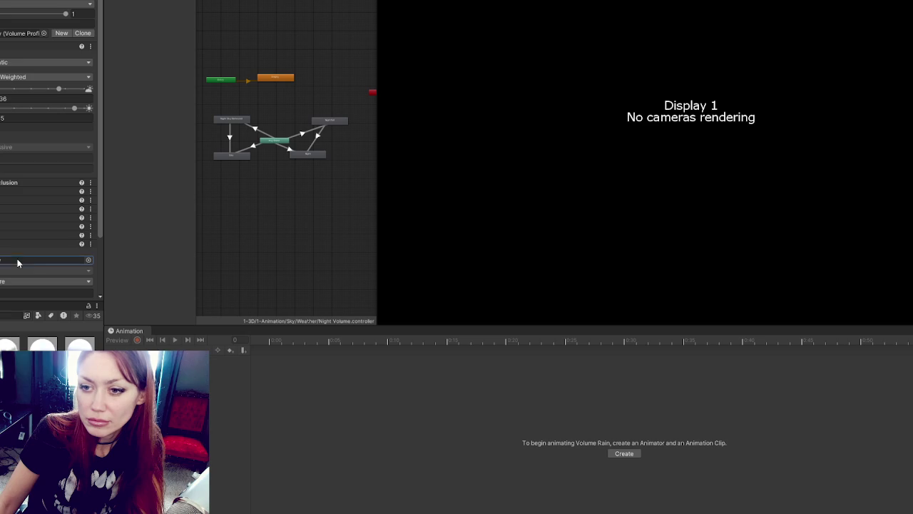
pyautogui.doubleClick(17, 260)
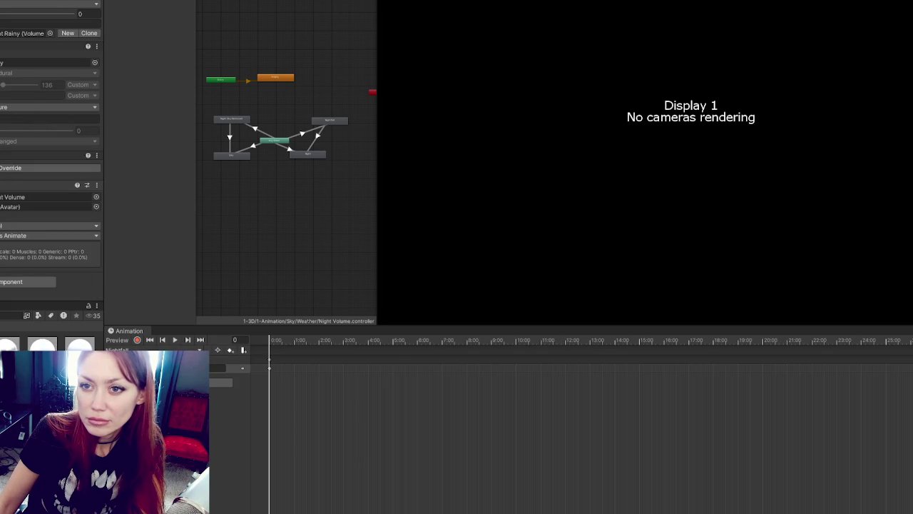
pyautogui.press('Down')
pyautogui.click(29, 33)
pyautogui.press('Down')
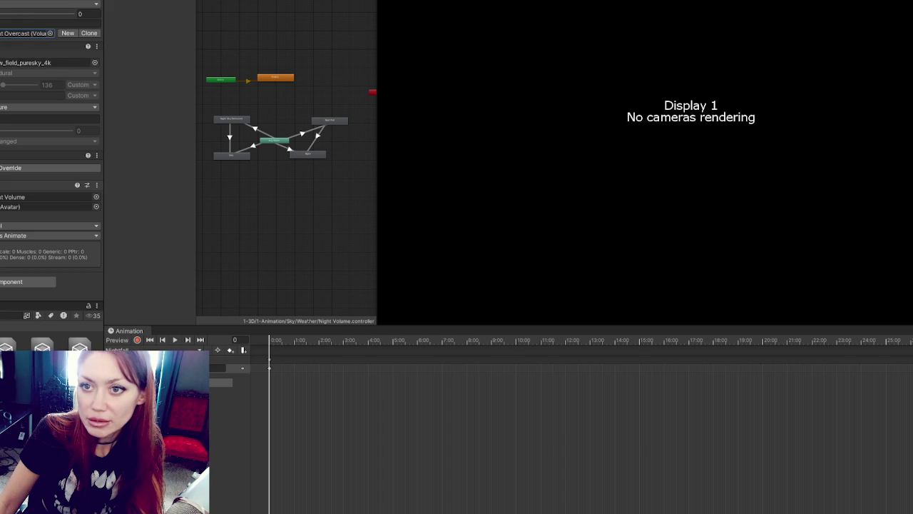
# Step: Step through the volumes to the Nightfall-animated one and clear an override section from its profile
pyautogui.press('Down')
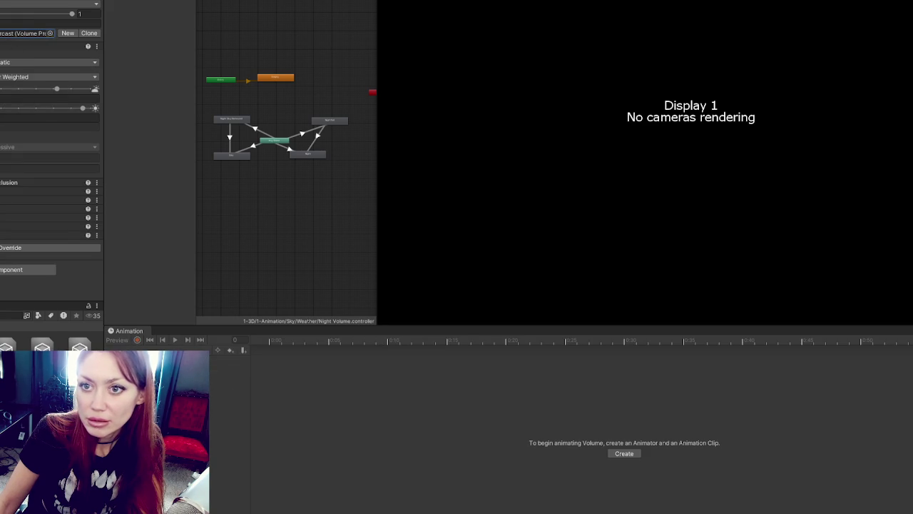
pyautogui.press('Down')
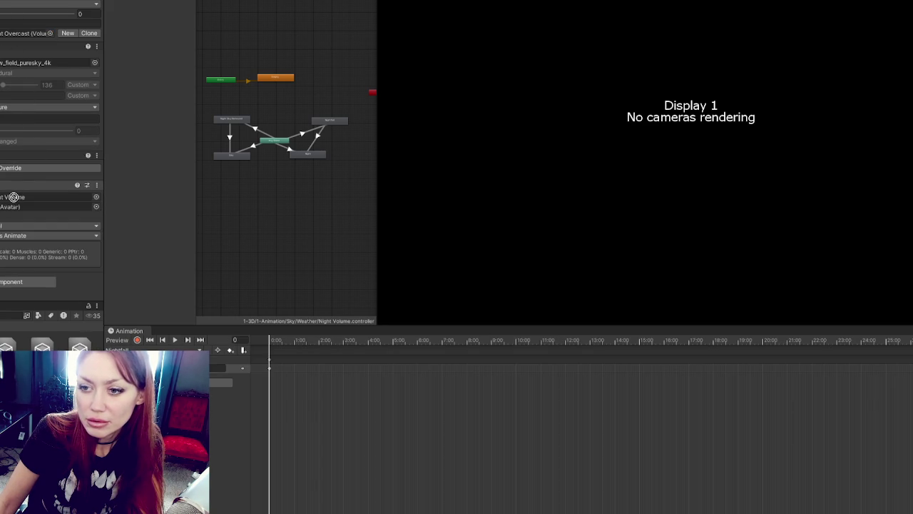
pyautogui.press('Down')
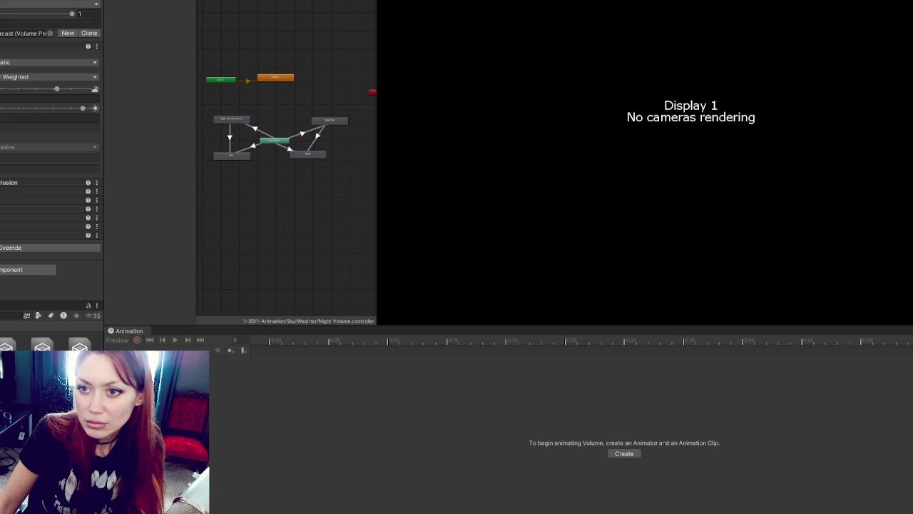
pyautogui.press('Down')
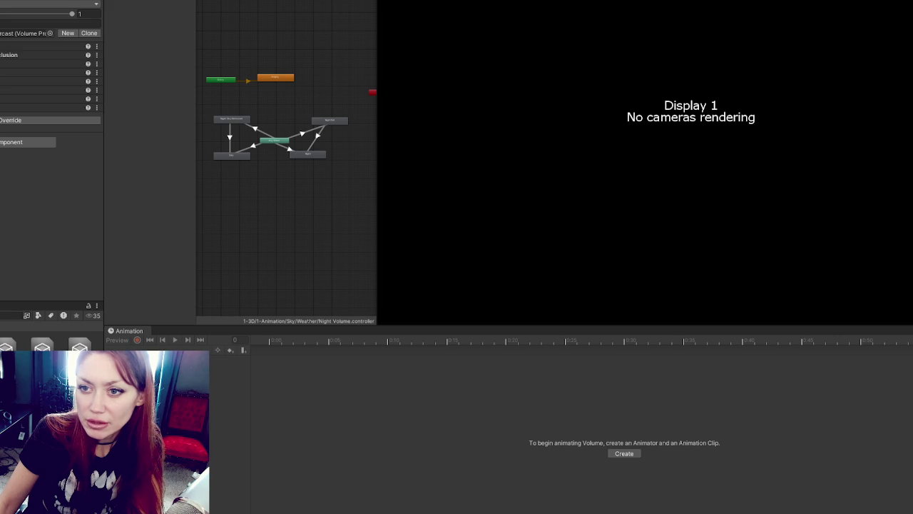
pyautogui.click(21, 120)
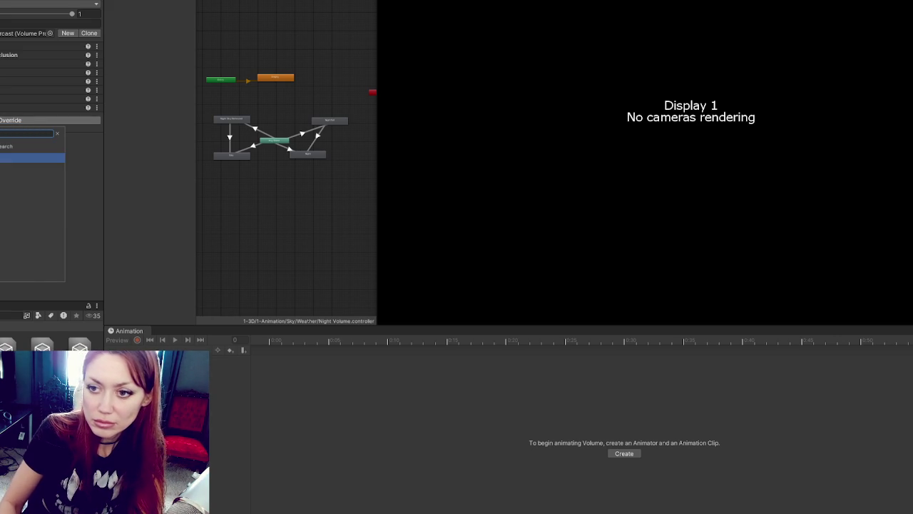
# Step: Add an HDRI Sky override to the Overcast profile and compare the Volume Rain sky texture
pyautogui.click(32, 158)
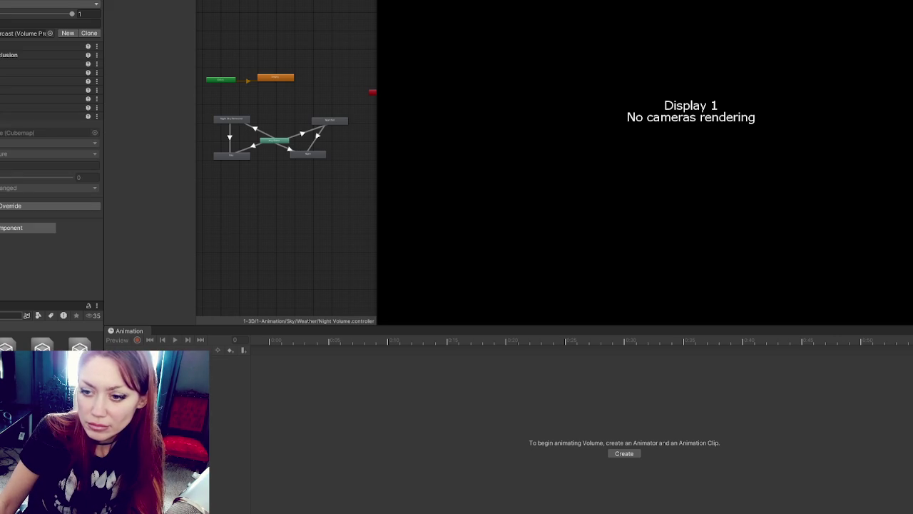
pyautogui.press('Down')
pyautogui.click(43, 132)
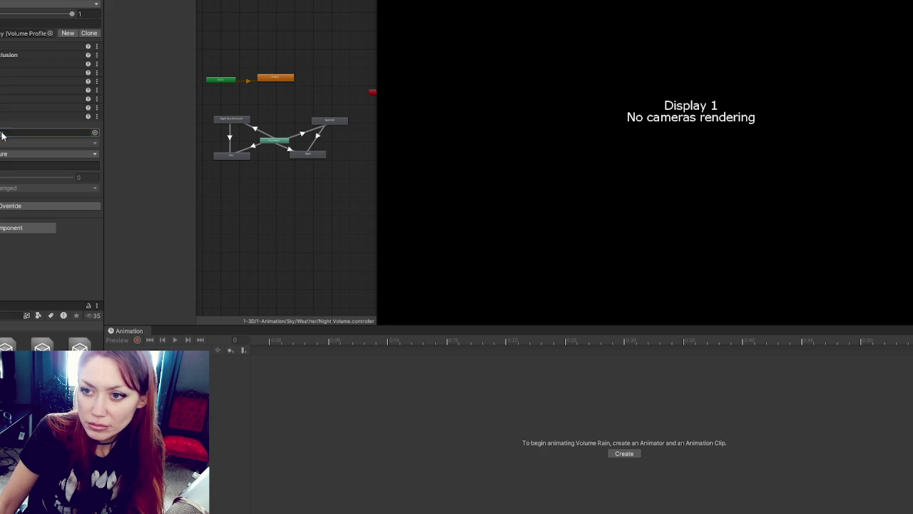
pyautogui.press('Up')
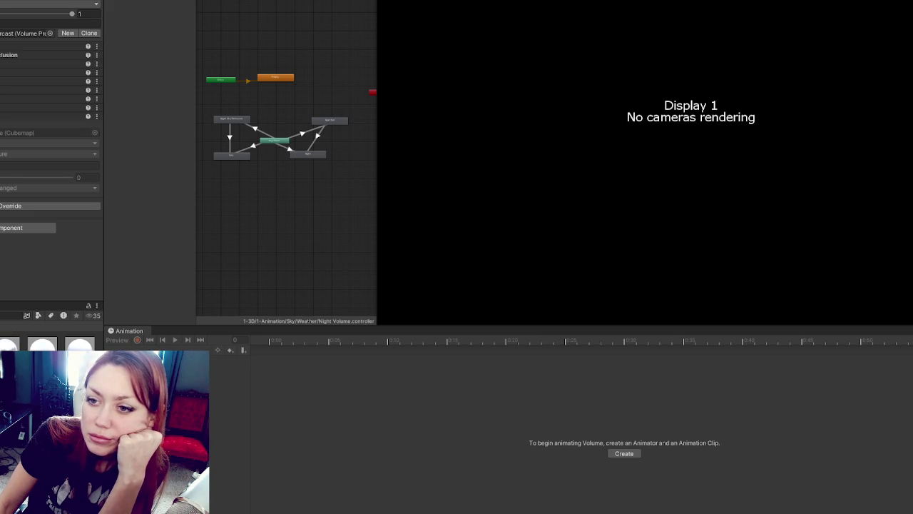
# Step: Set the fog cubemap as the HDRI Sky texture on both the Overcast profile and night volume
pyautogui.moveTo(8, 344); pyautogui.dragTo(22, 141)
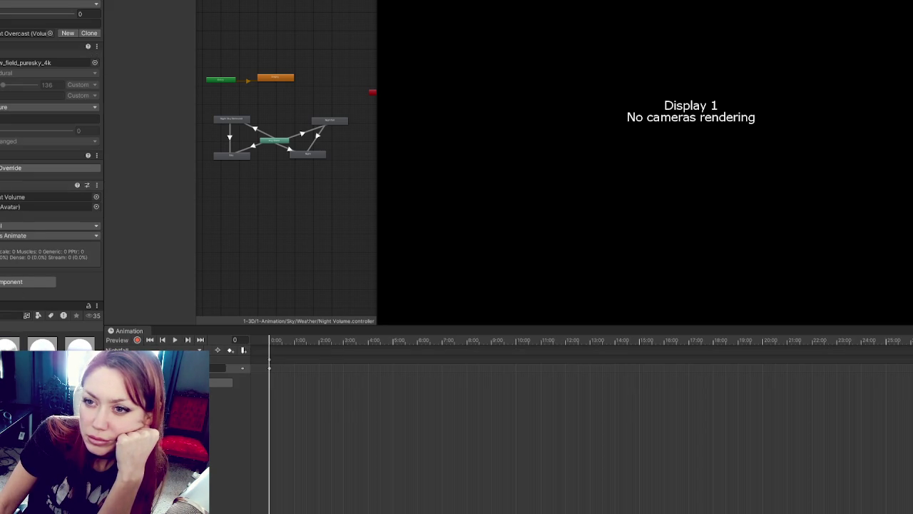
pyautogui.moveTo(15, 100); pyautogui.dragTo(14, 63)
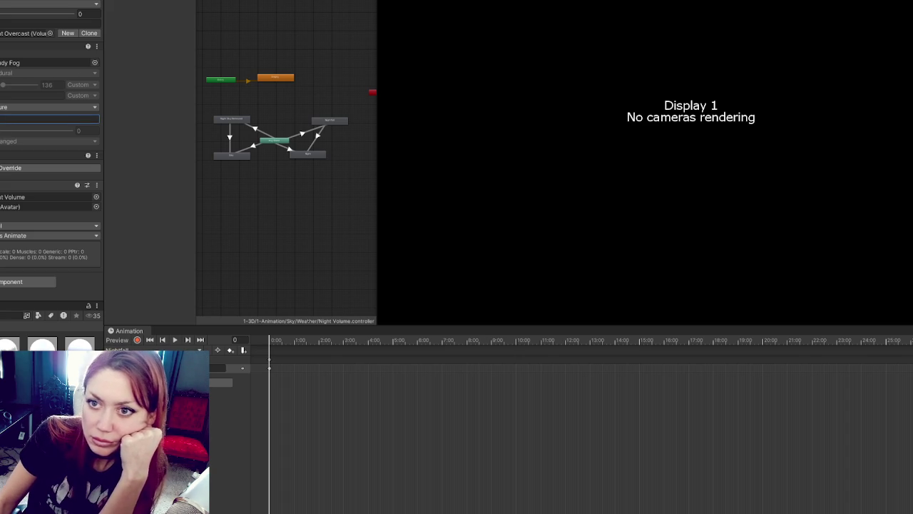
pyautogui.click(2, 128)
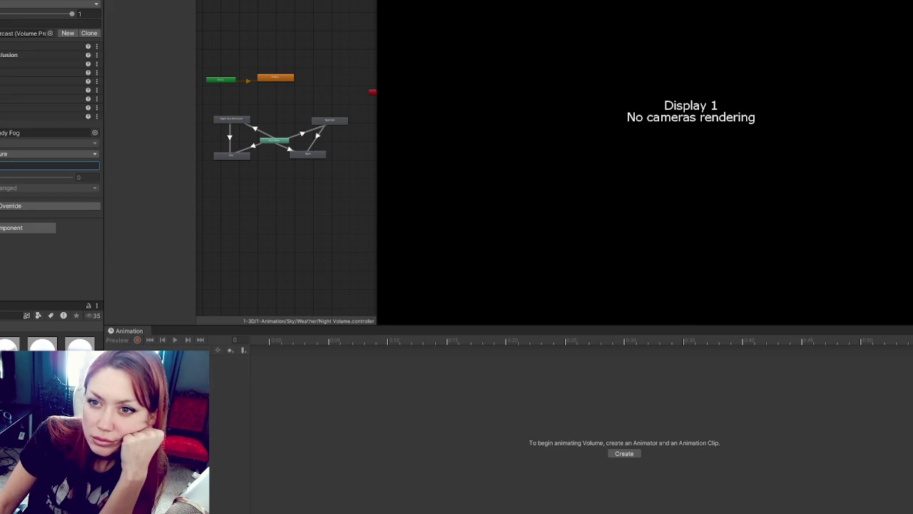
pyautogui.click(2, 139)
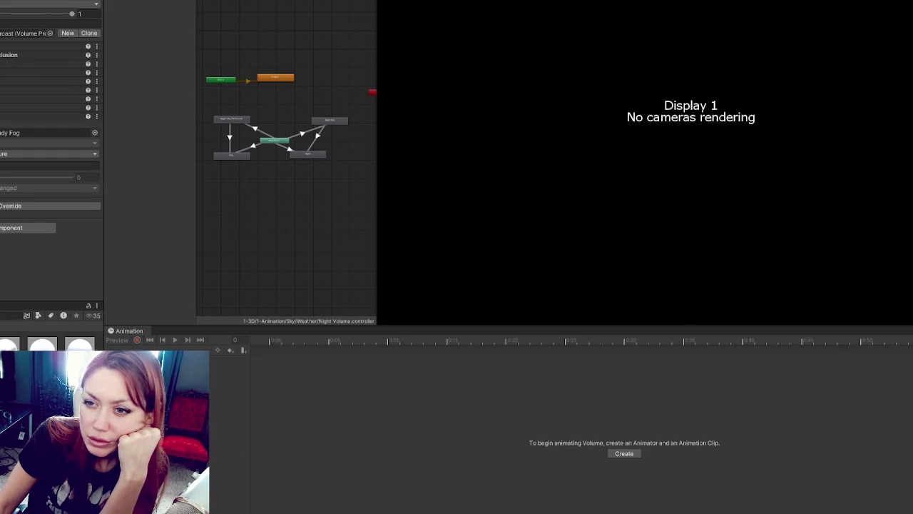
pyautogui.click(43, 116)
pyautogui.click(28, 138)
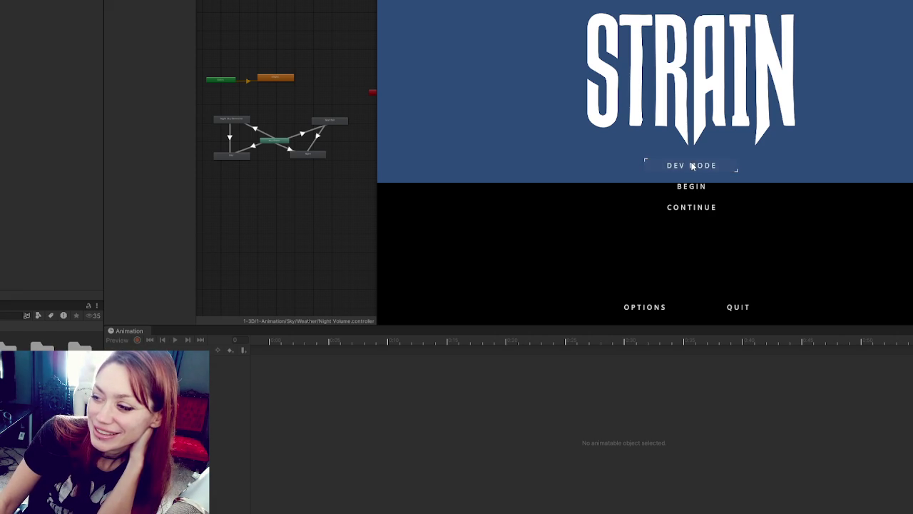
# Step: Continue the saved game into the hazy 4:45pm scene and pause it
pyautogui.click(687, 207)
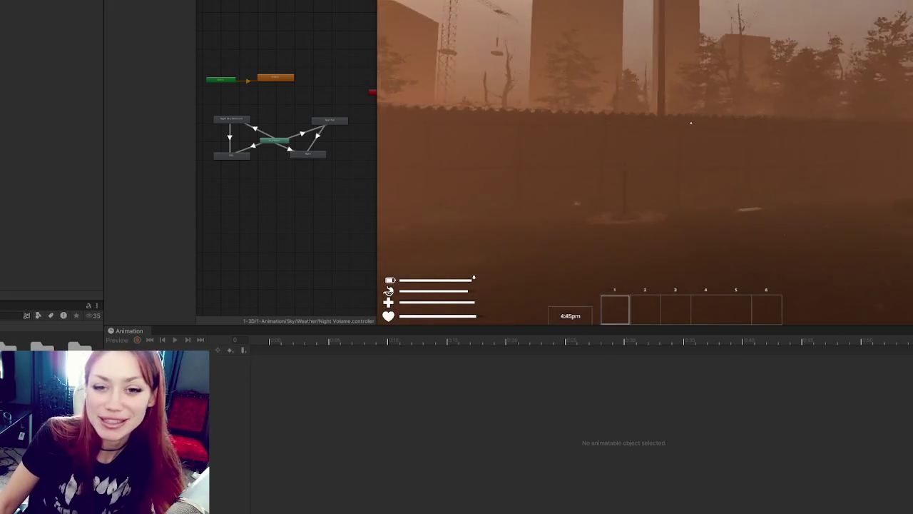
pyautogui.press('Escape')
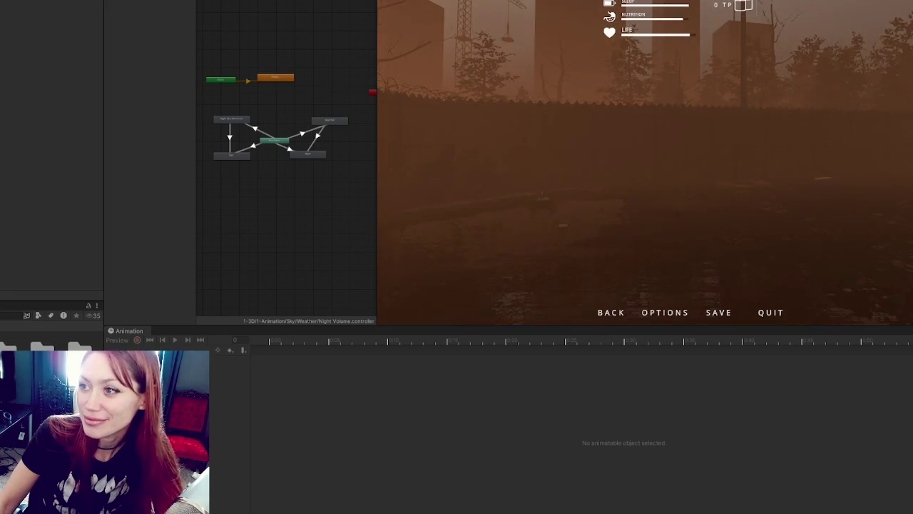
# Step: Resume play and pick up the stone, kettle, another item and the paper into the hotbar
pyautogui.hotkey('shift', 'space')
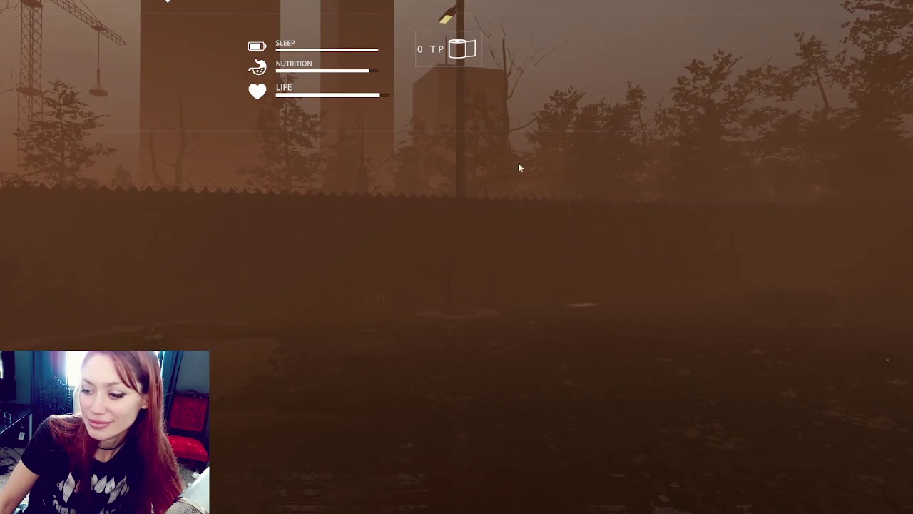
pyautogui.press('Escape')
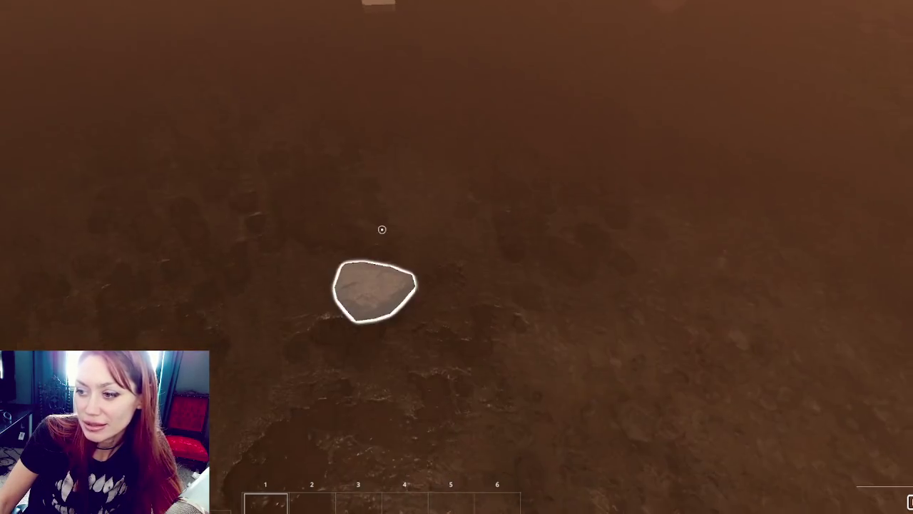
pyautogui.click(382, 229)
pyautogui.click(381, 229)
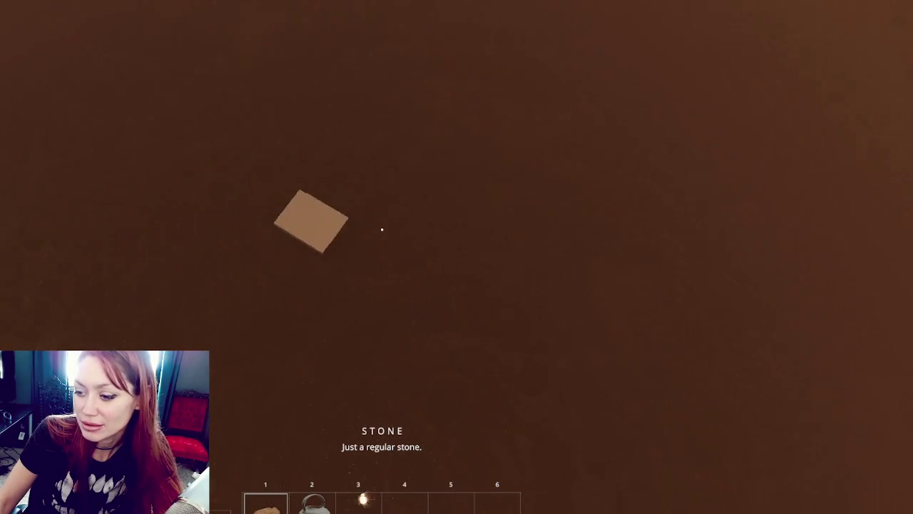
pyautogui.click(382, 229)
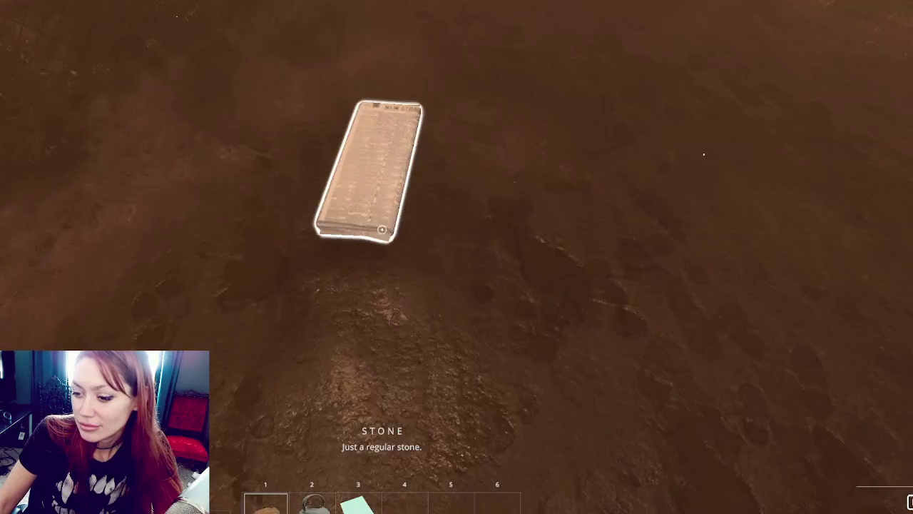
pyautogui.click(382, 229)
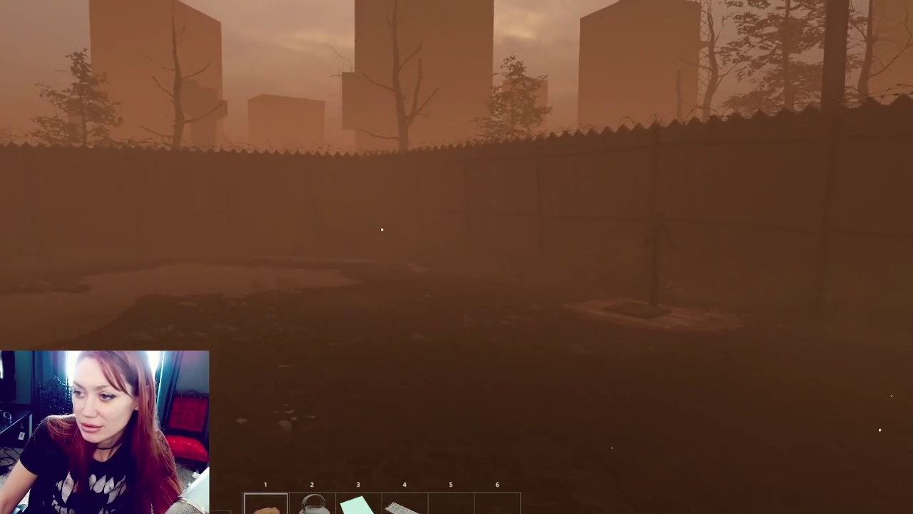
pyautogui.press('Tab')
# Step: Cancel the Newspaper Bed placement and pick up the Walls Wood Scraps booklet
pyautogui.click(184, 83)
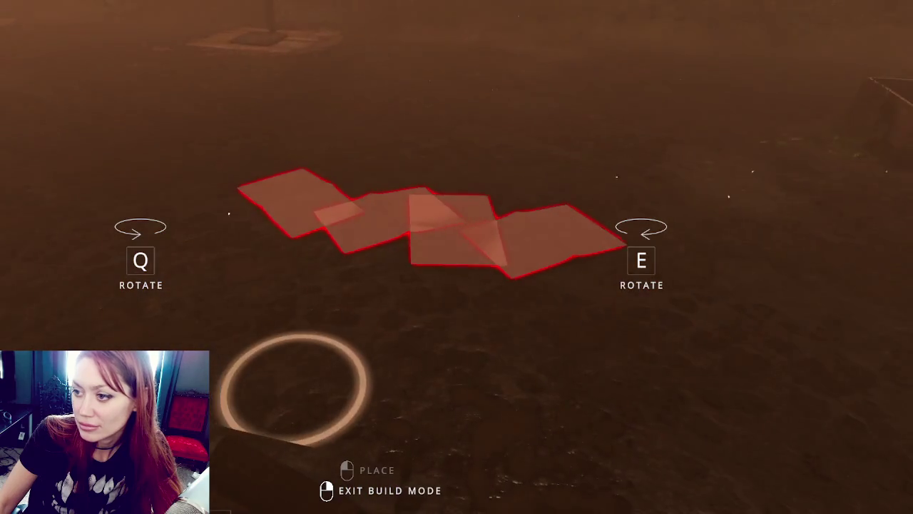
pyautogui.rightClick(382, 229)
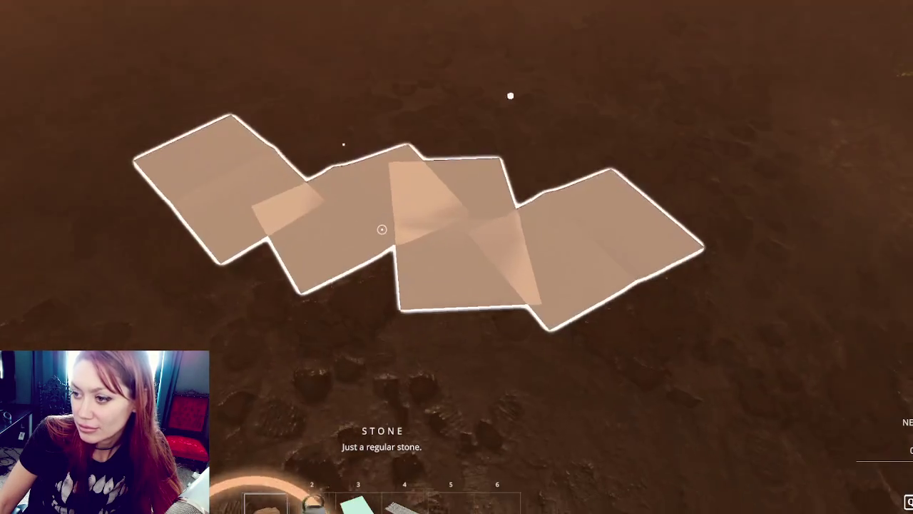
pyautogui.press('w')
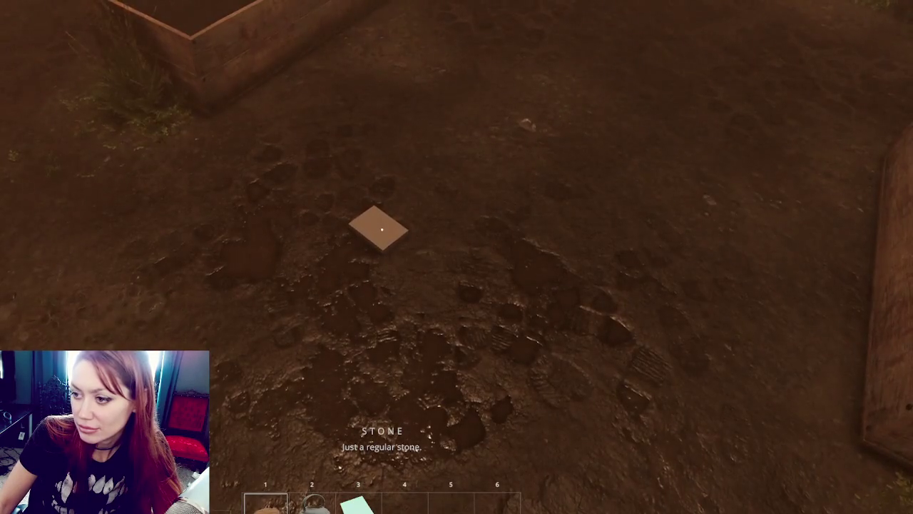
pyautogui.press('e')
pyautogui.press('3')
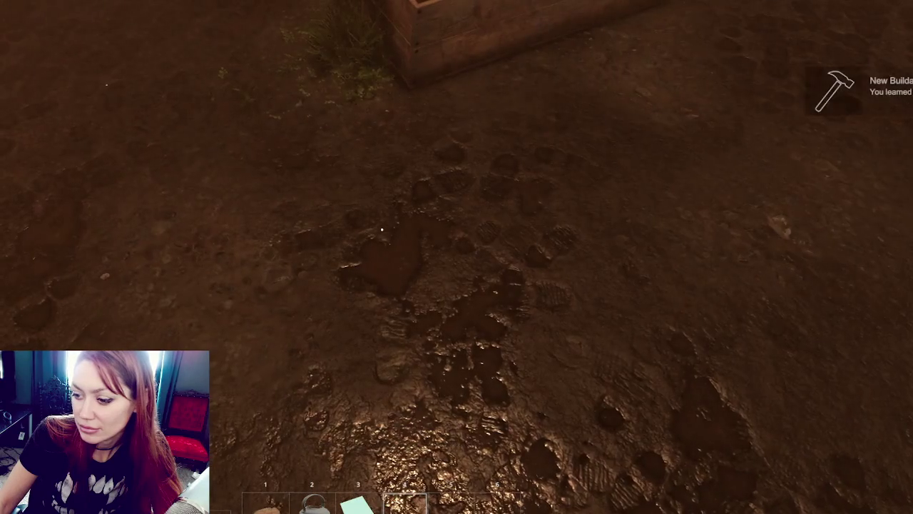
pyautogui.press('2')
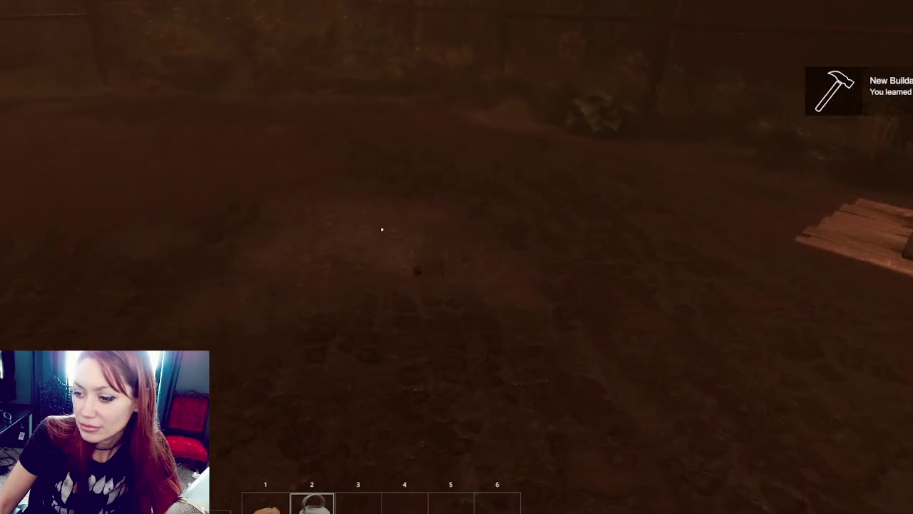
# Step: Pick up the Tomato Sapling and plant it in the raised bed
pyautogui.press('e')
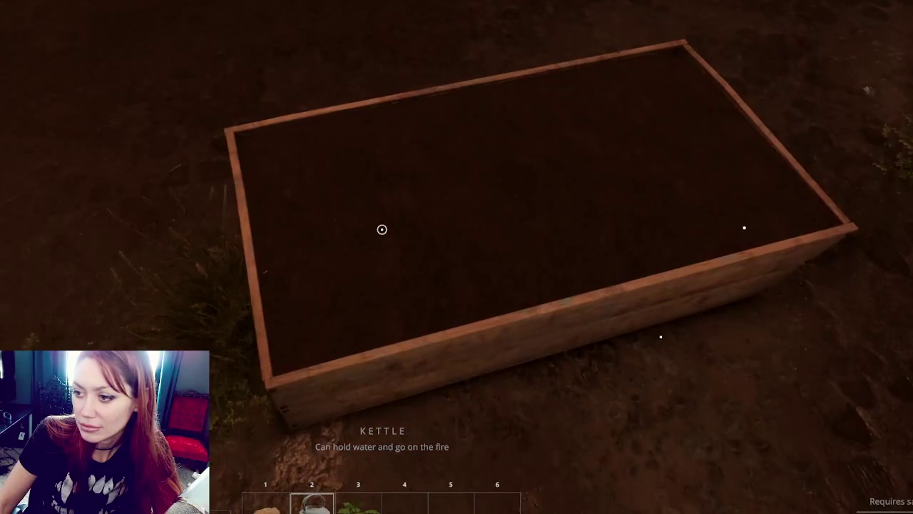
pyautogui.press('3')
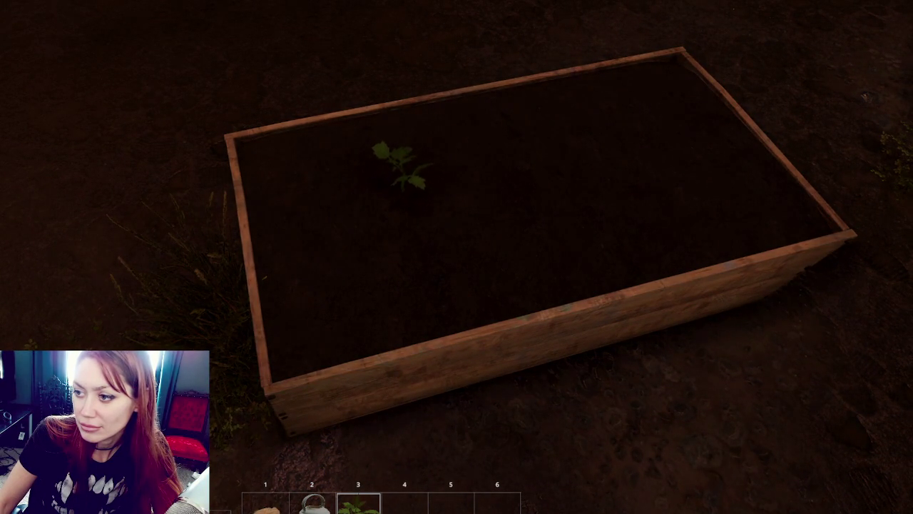
pyautogui.click(383, 229)
pyautogui.press('2')
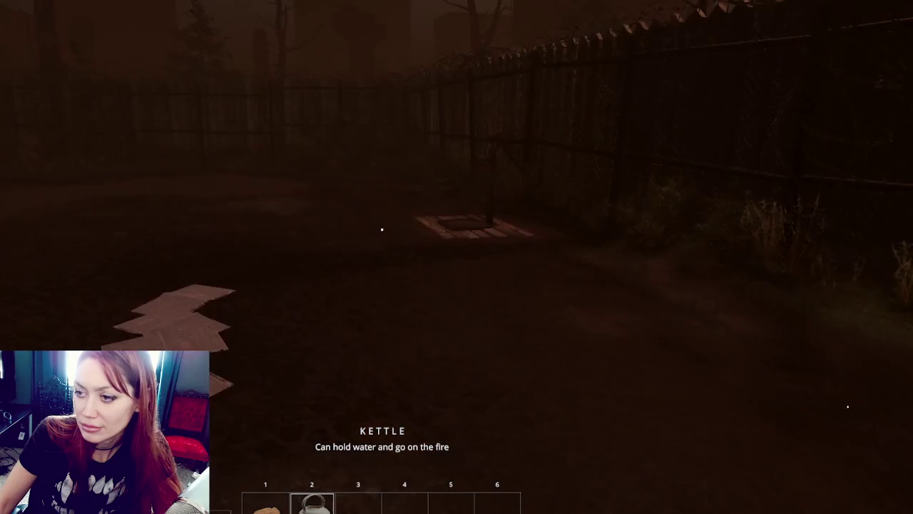
pyautogui.press('3')
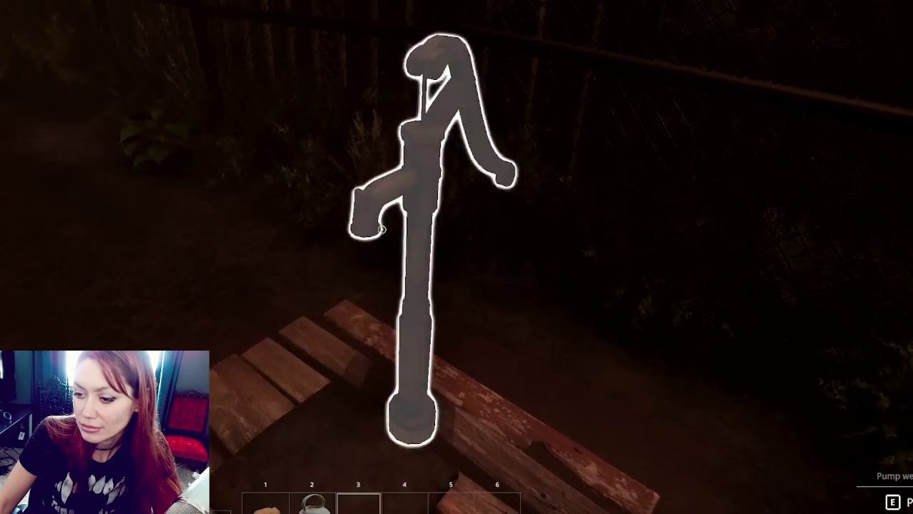
# Step: Fill the kettle at the water pump and water the planted sapling
pyautogui.click(383, 229)
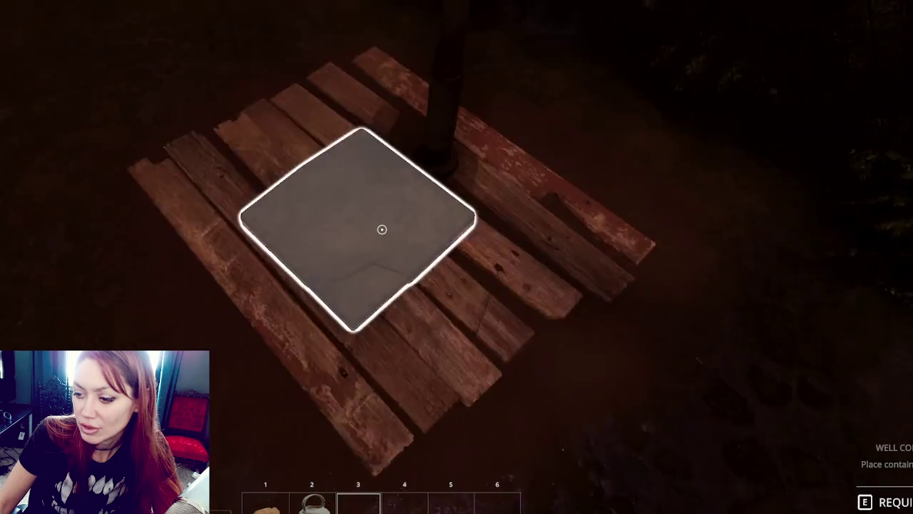
pyautogui.press('2')
pyautogui.click(383, 229)
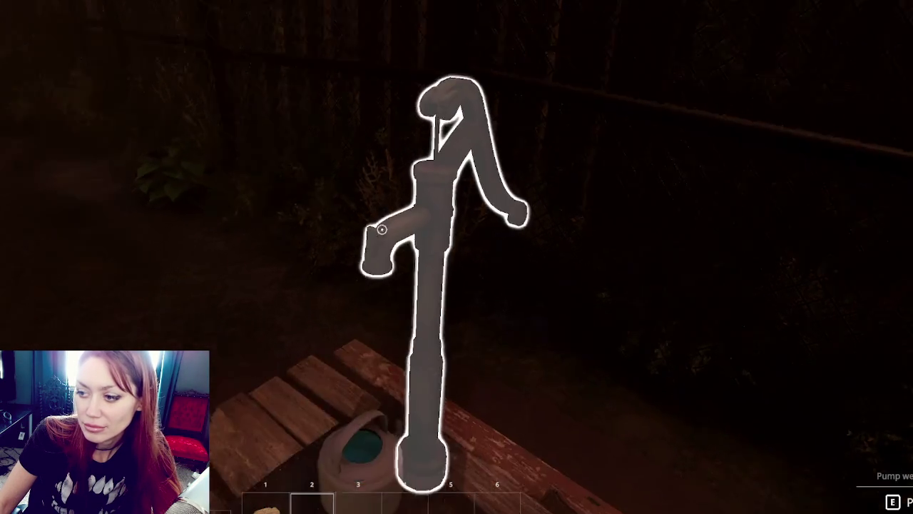
pyautogui.press('e')
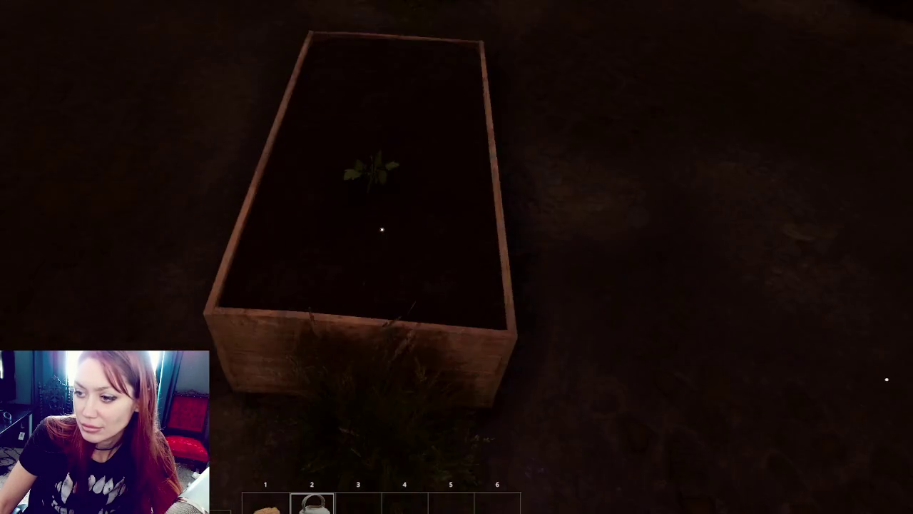
pyautogui.press('e')
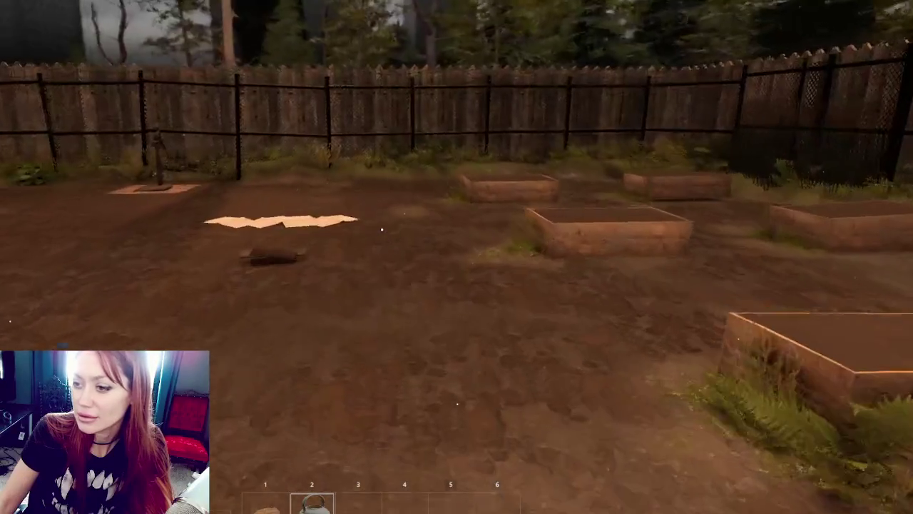
pyautogui.press('w')
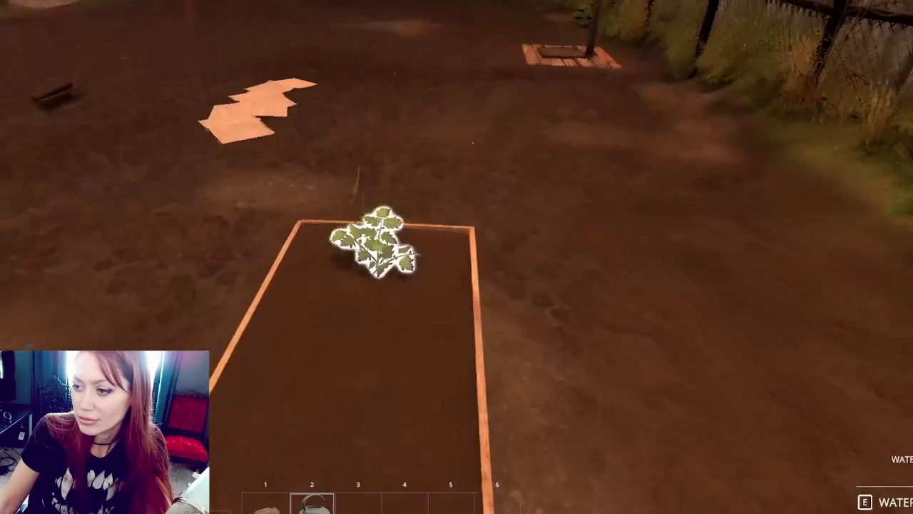
# Step: Water the sapling from the kettle, wait for nightfall, then bring up the status menu
pyautogui.click(371, 250)
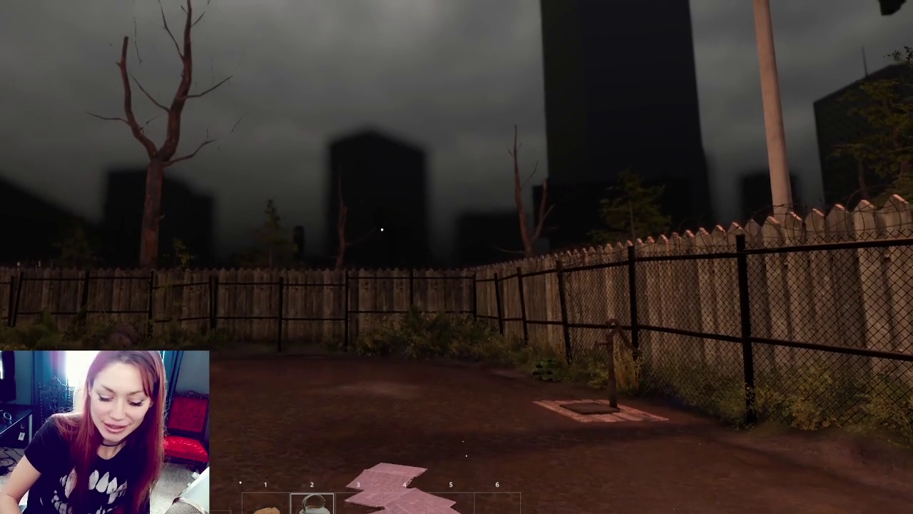
pyautogui.press('Tab')
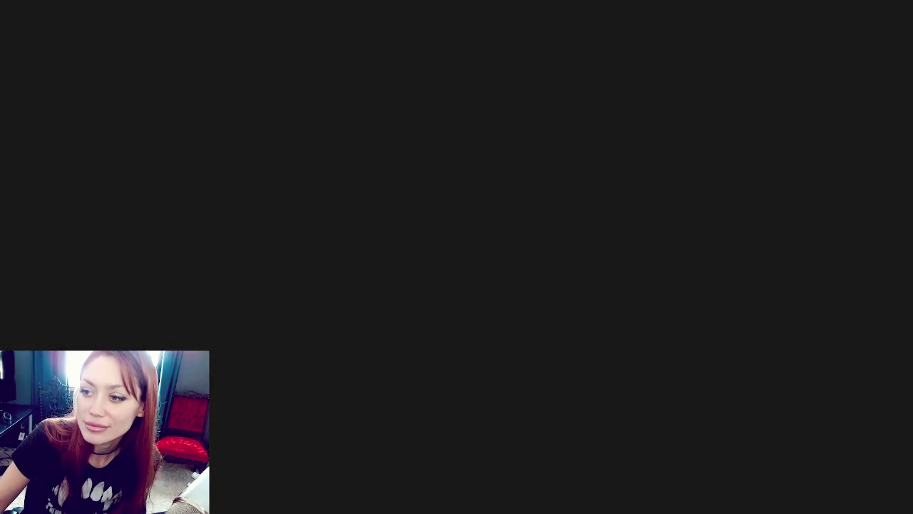
# Step: Close the pause menu and resume playing in the evening yard
pyautogui.press('Tab')
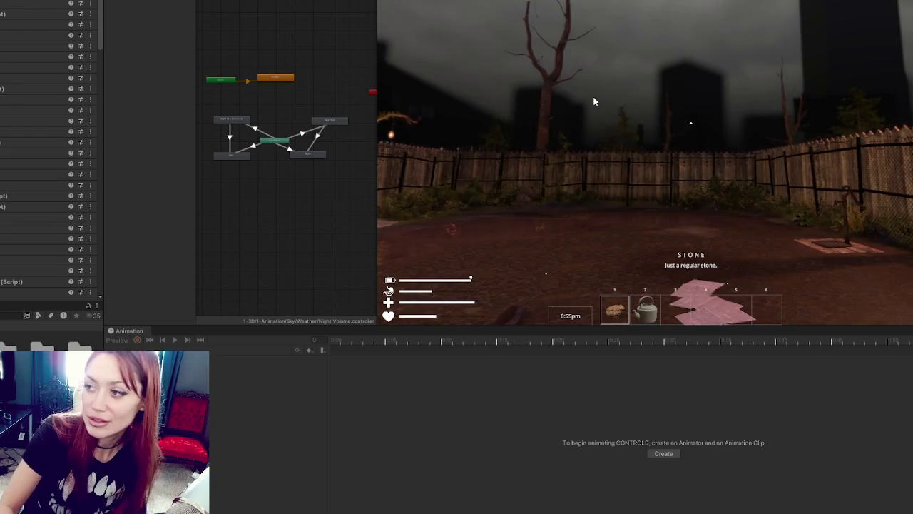
pyautogui.press('Tab')
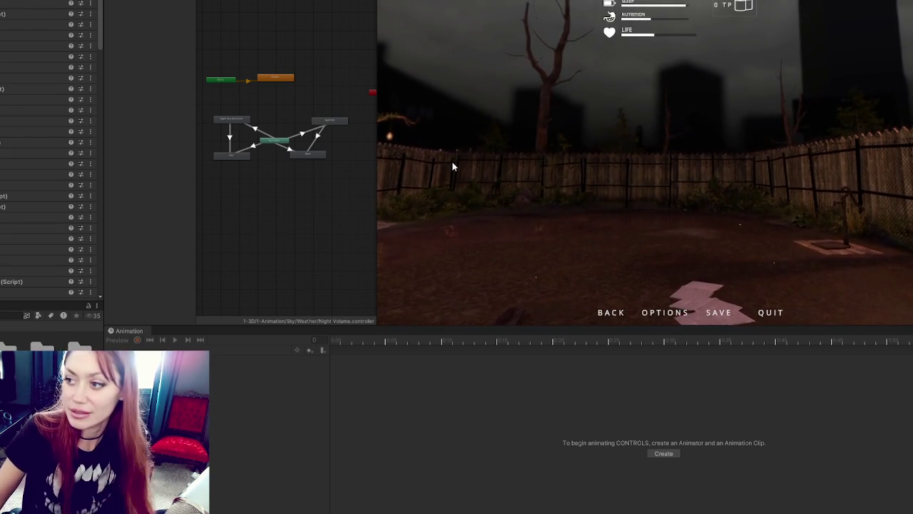
pyautogui.press('Tab')
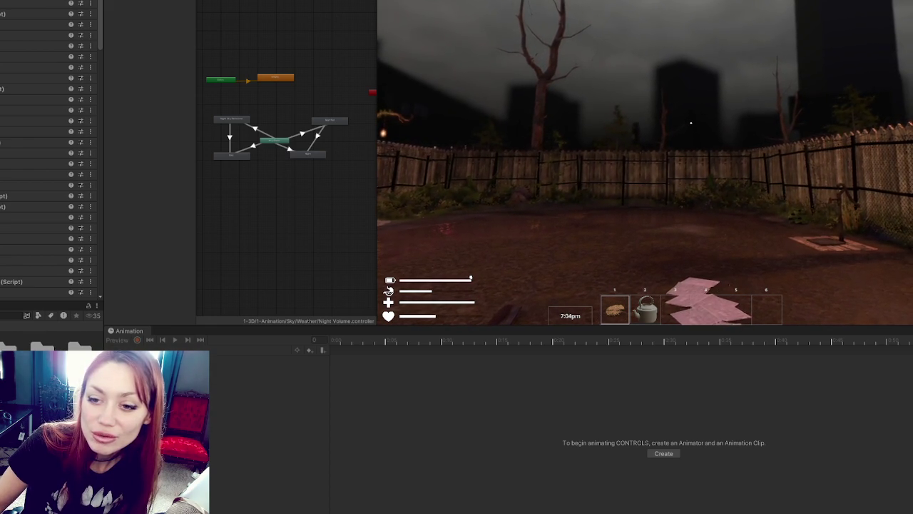
# Step: Step through Overcast and Volume in the Hierarchy to Night Volume (1) to view its timeline
pyautogui.press('Down')
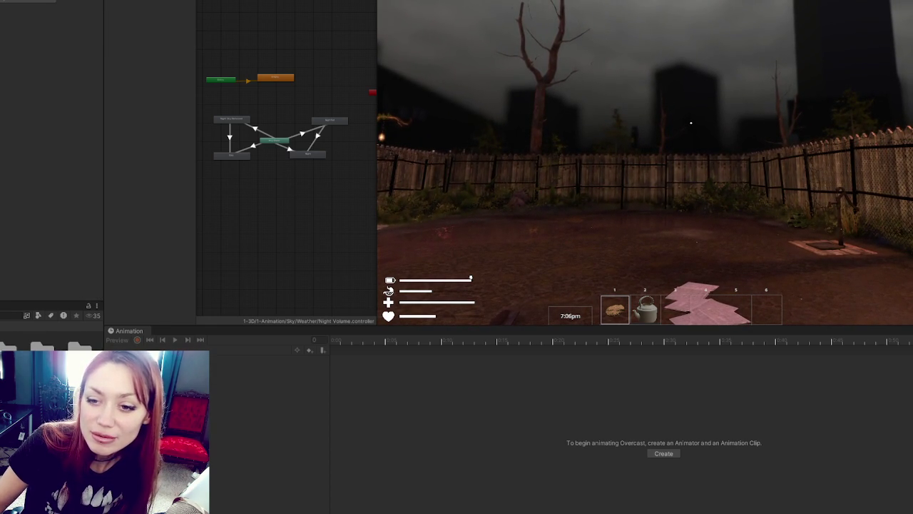
pyautogui.press('Down')
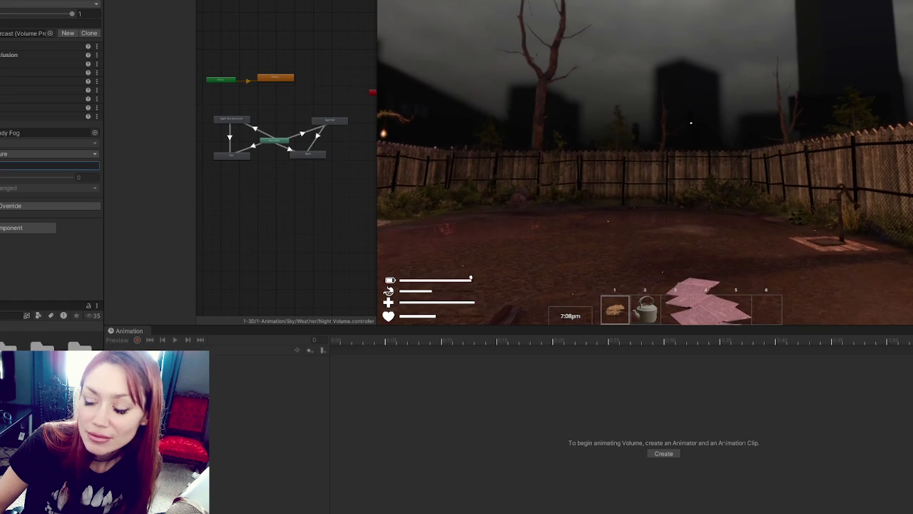
pyautogui.click(43, 165)
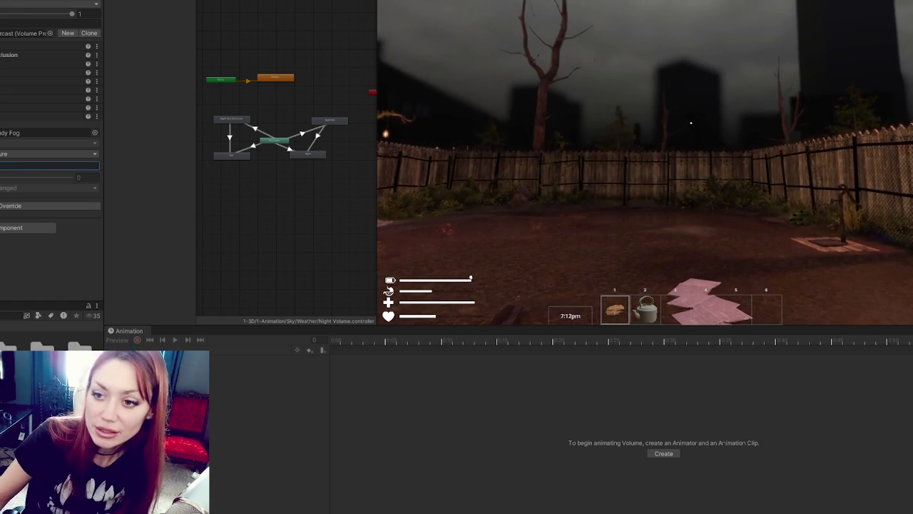
pyautogui.press('Down')
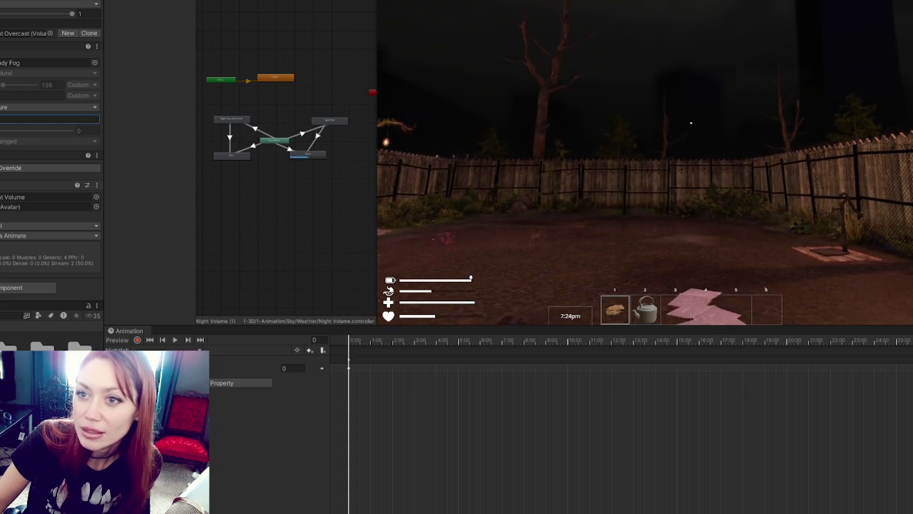
# Step: Select a Volume field, let the yard reach about 8:12pm, then stop Play mode
pyautogui.click(43, 165)
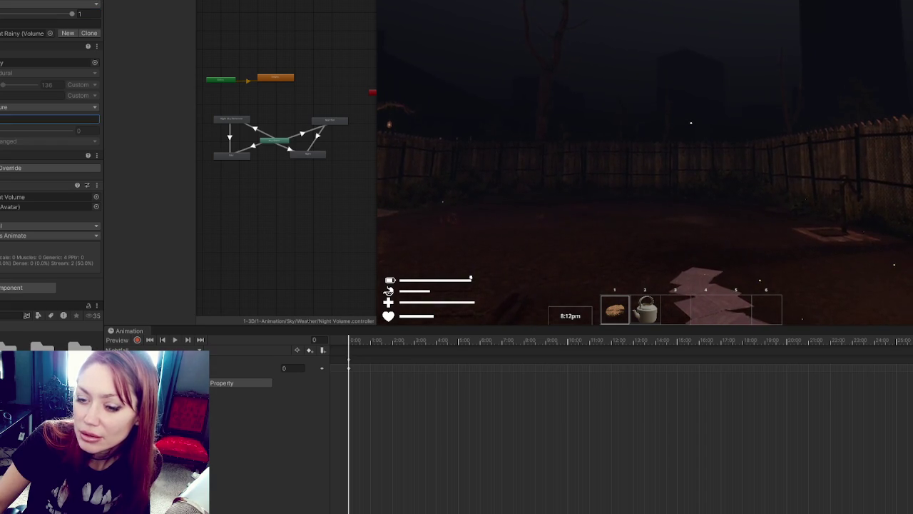
pyautogui.hotkey('ctrl', 'p')
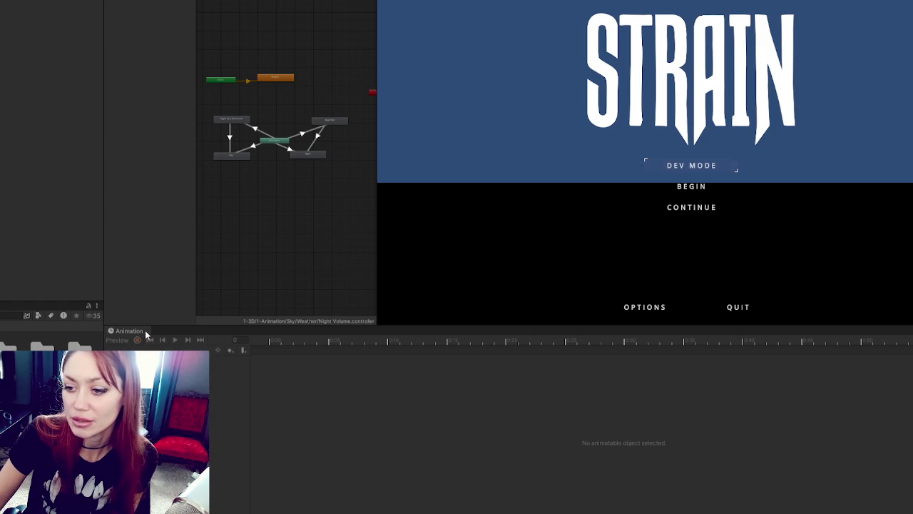
# Step: Maximize the Game view, continue the saved game and pick up the paper booklet
pyautogui.moveTo(129, 330); pyautogui.dragTo(289, 6)
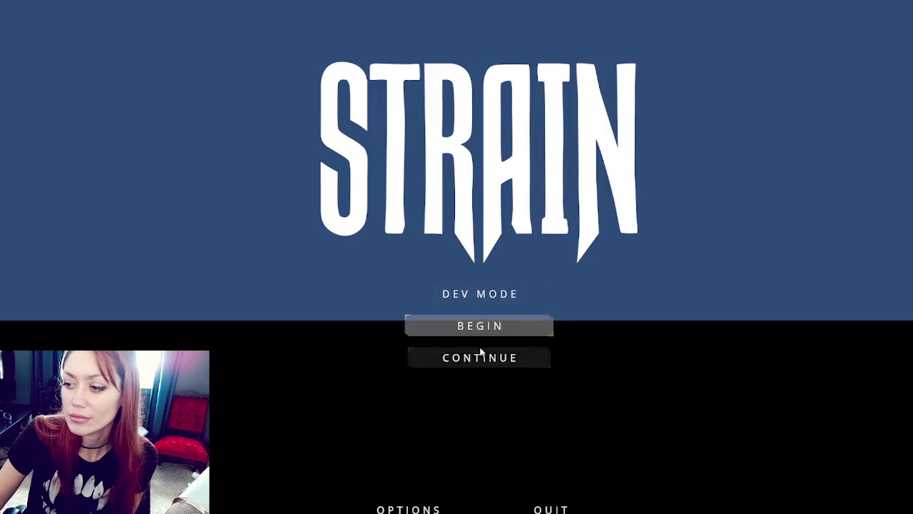
pyautogui.click(493, 354)
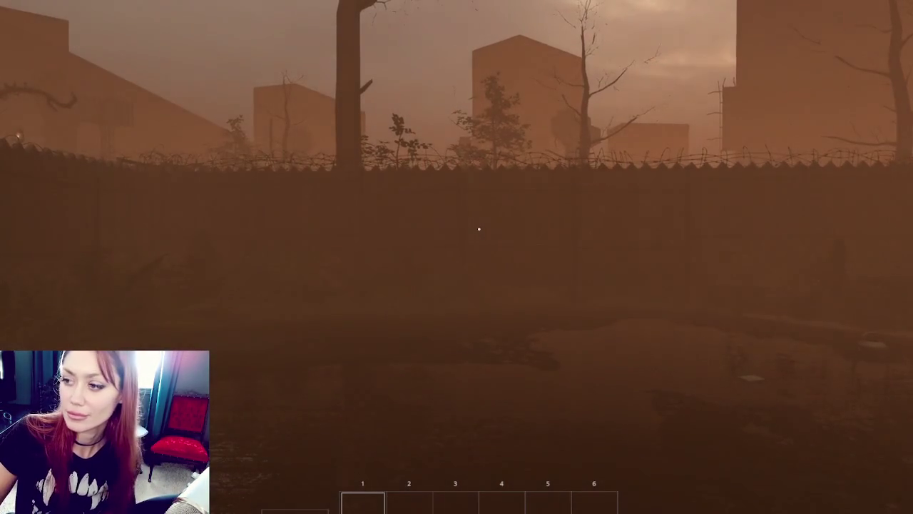
pyautogui.moveTo(479, 229)
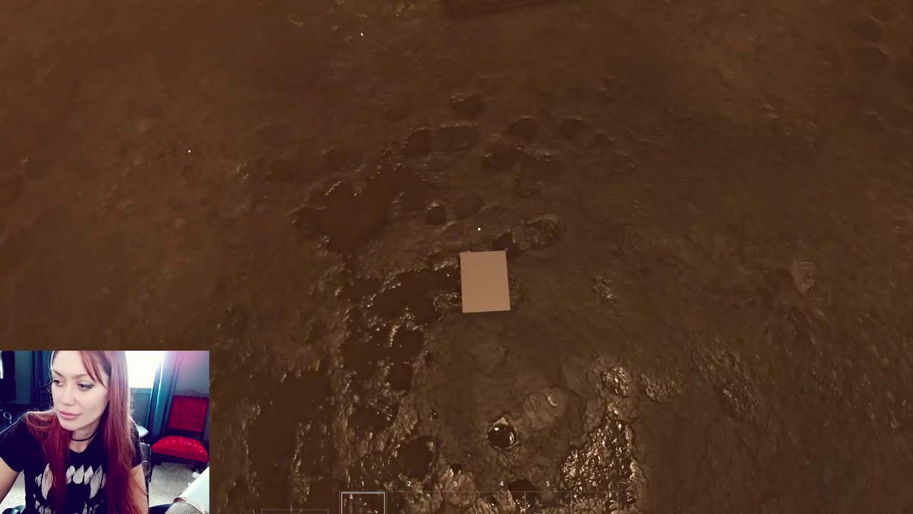
pyautogui.press('e')
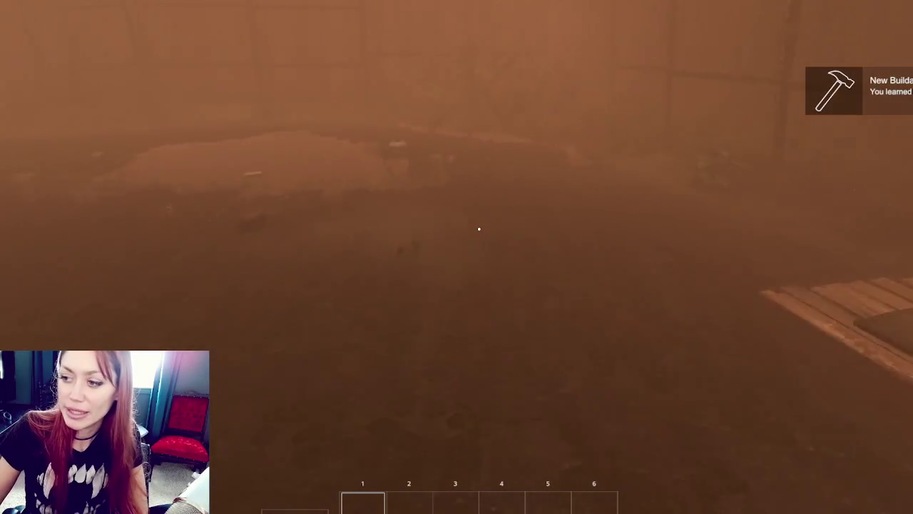
# Step: Collect the tomato sapling, kettle and scrap wood, plant the sapling by the fence, and learn the walls buildable
pyautogui.press('e')
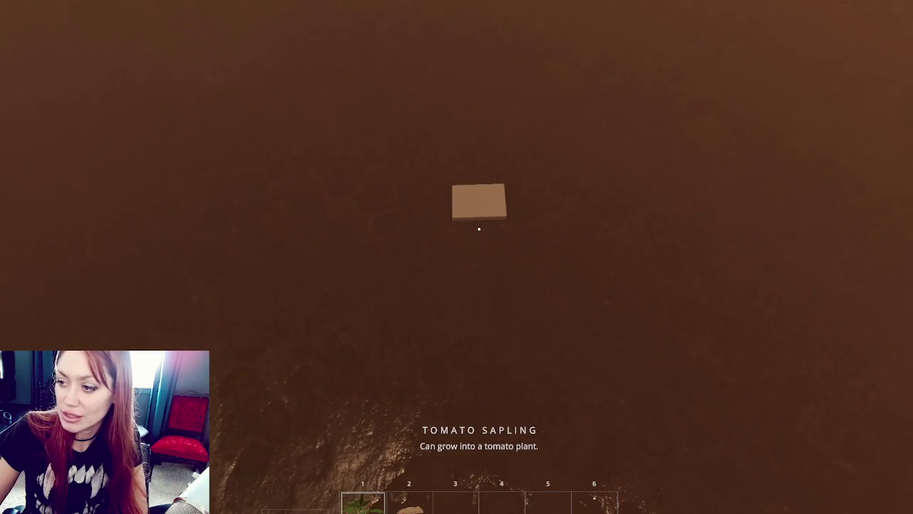
pyautogui.press('e')
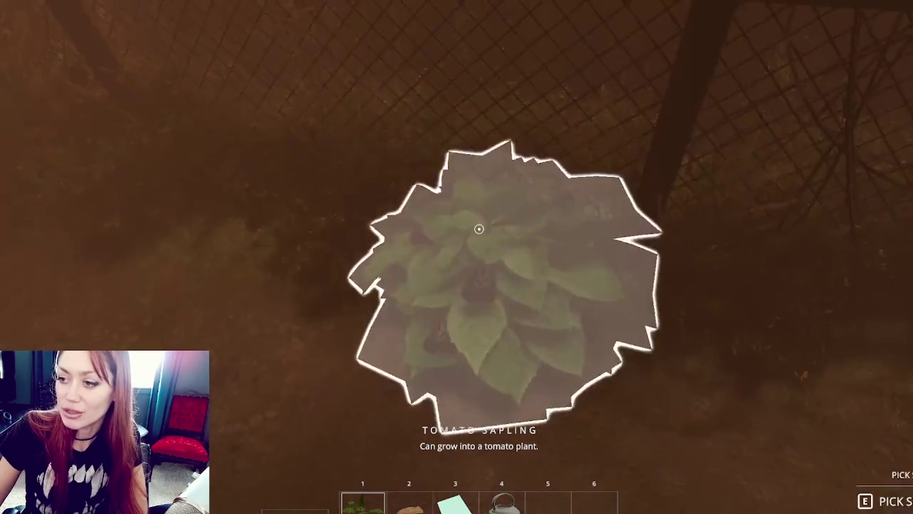
pyautogui.click(479, 230)
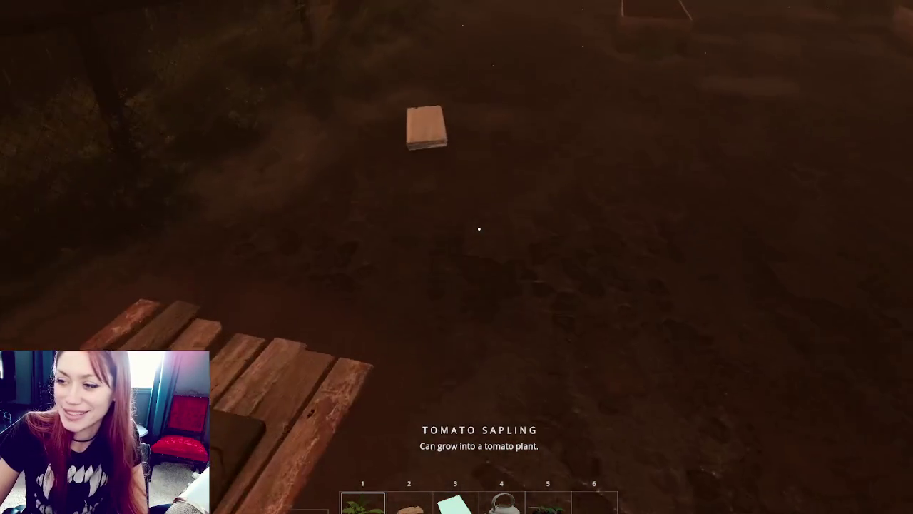
pyautogui.moveTo(479, 229)
pyautogui.press('e')
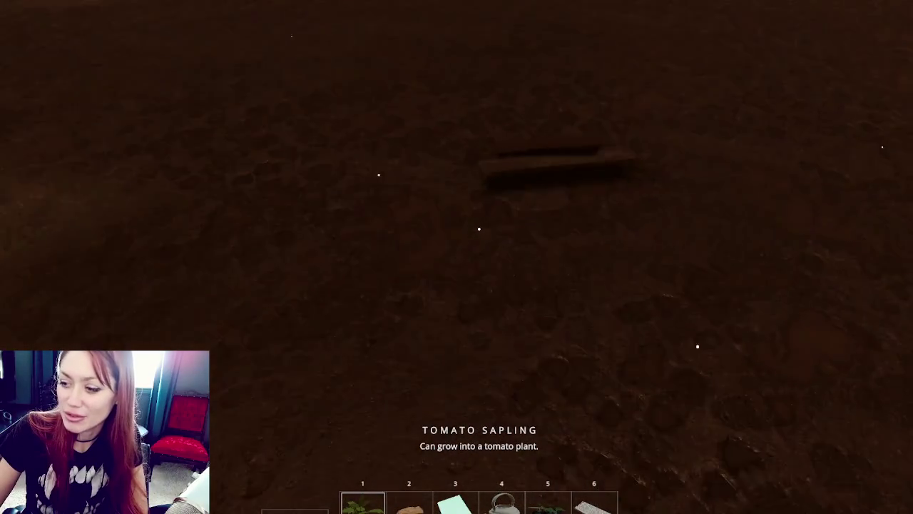
pyautogui.press('2')
pyautogui.click(479, 229)
pyautogui.press('5')
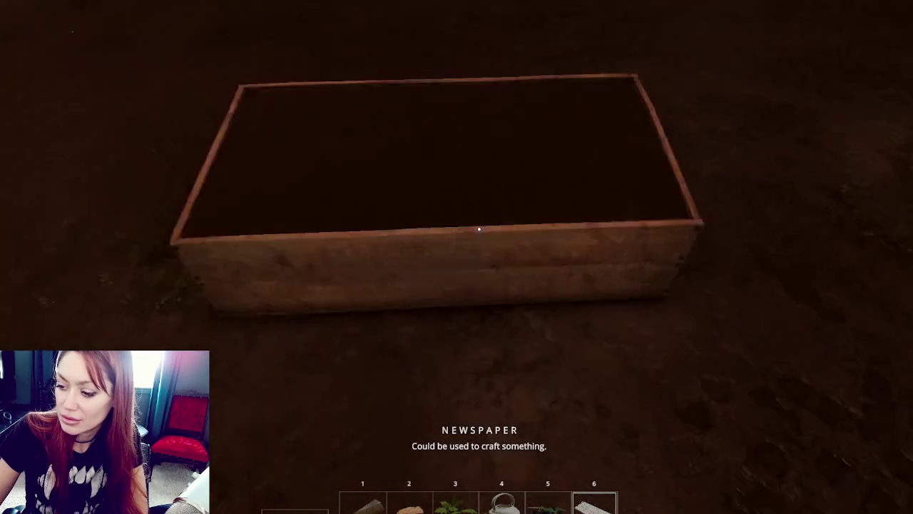
# Step: Fill the kettle with water at the well pump
pyautogui.press('1')
pyautogui.press('4')
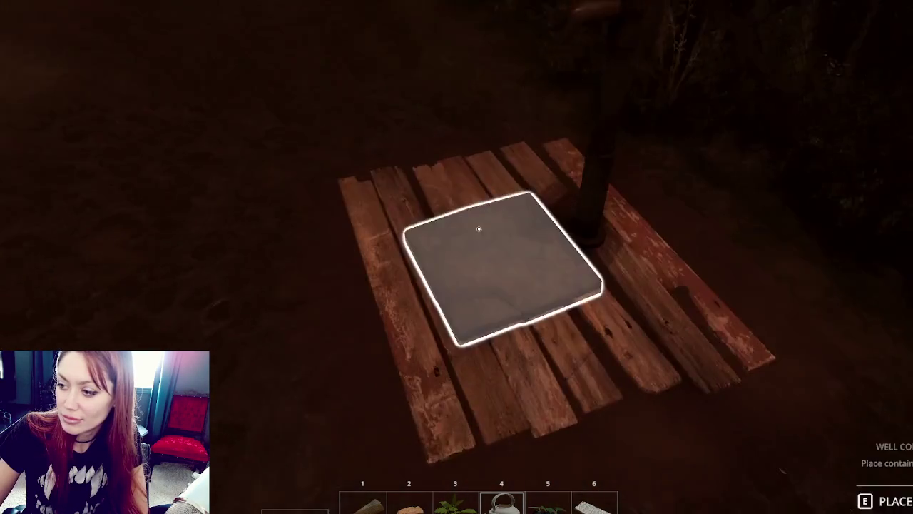
pyautogui.click(478, 228)
pyautogui.press('e')
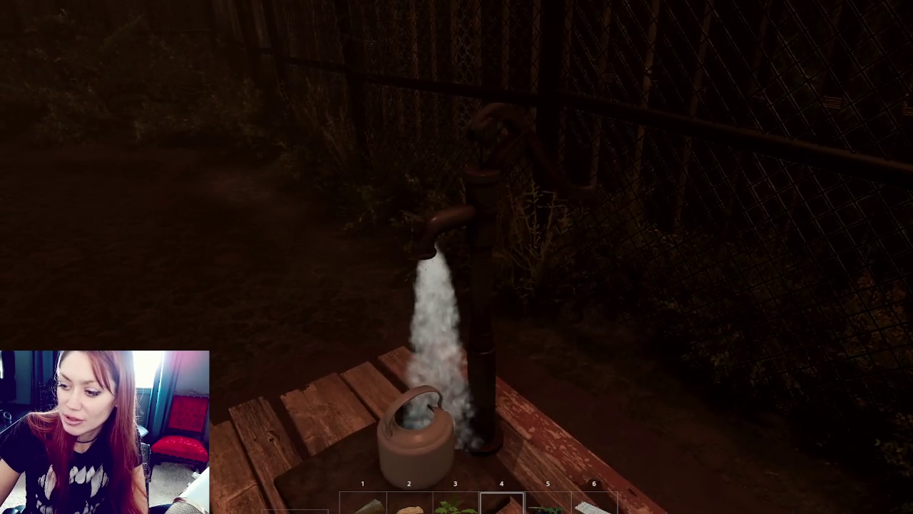
pyautogui.press('e')
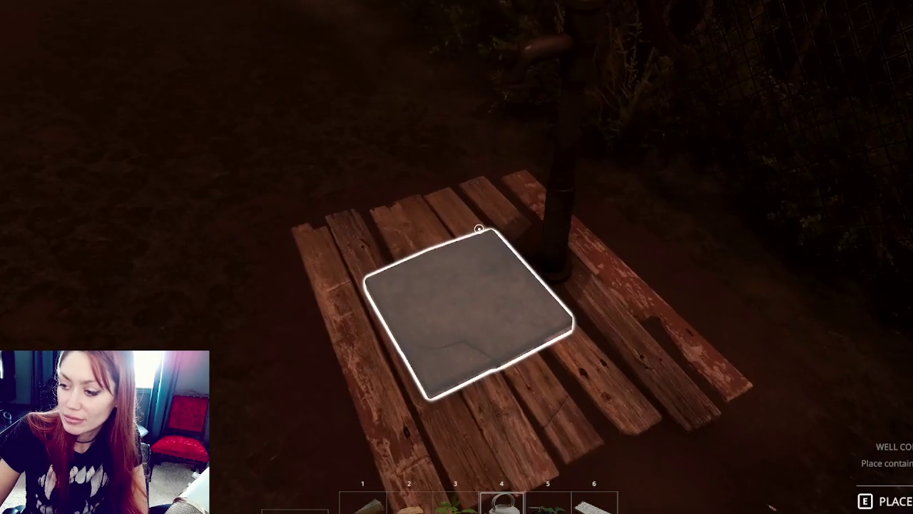
# Step: Build a Newspaper Bed on the ground from the build menu
pyautogui.press('Tab')
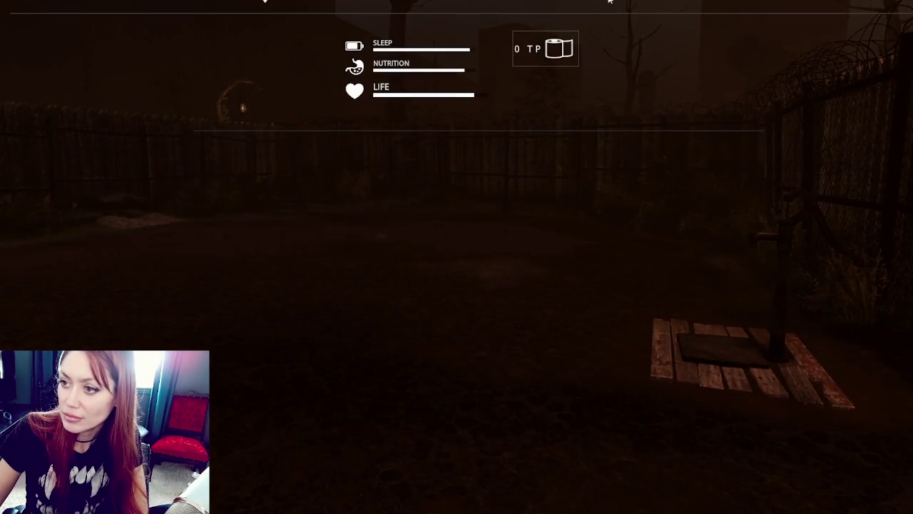
pyautogui.click(669, 6)
pyautogui.click(642, 93)
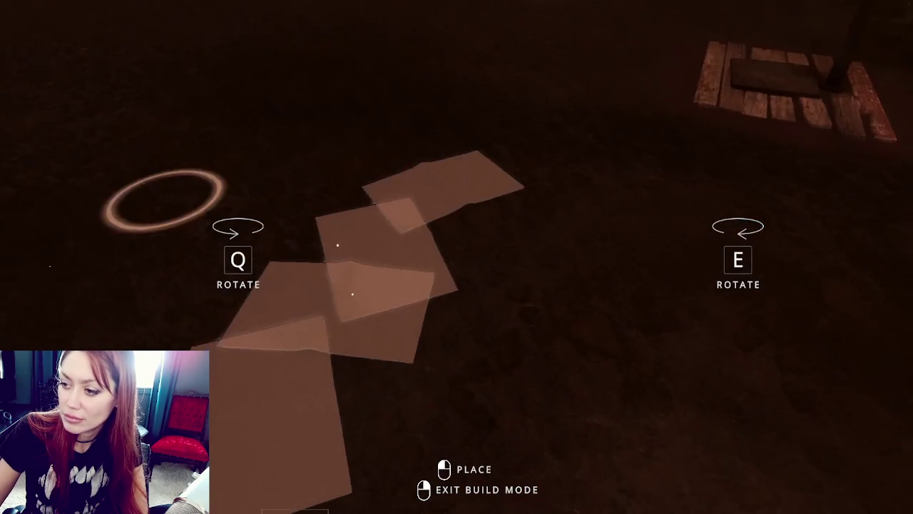
pyautogui.click(480, 229)
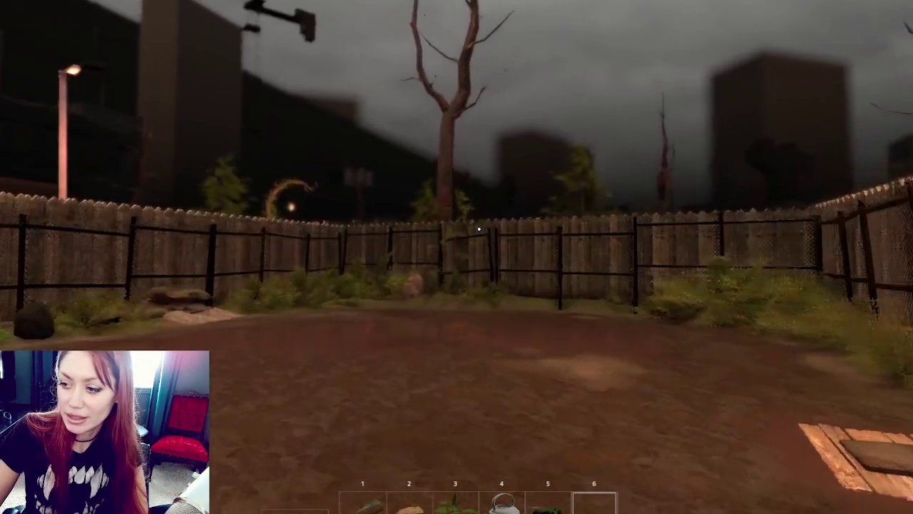
# Step: Walk around the yard to the planter boxes, check the status overlay and ready the tomato sapling
pyautogui.press('s')
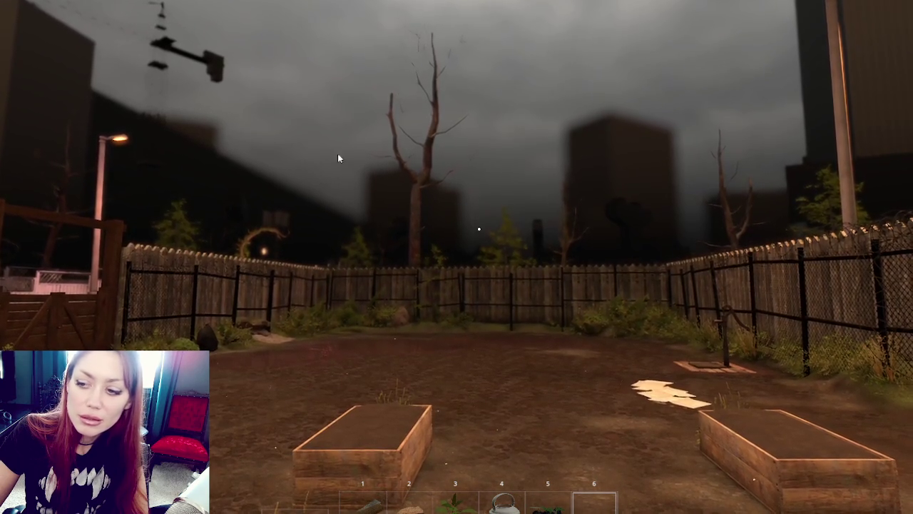
pyautogui.press('w')
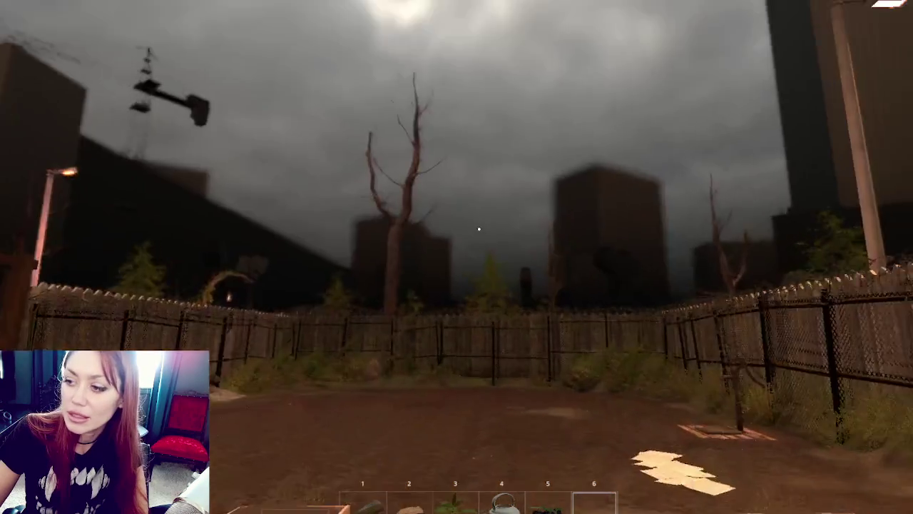
pyautogui.press('w')
pyautogui.press('Tab')
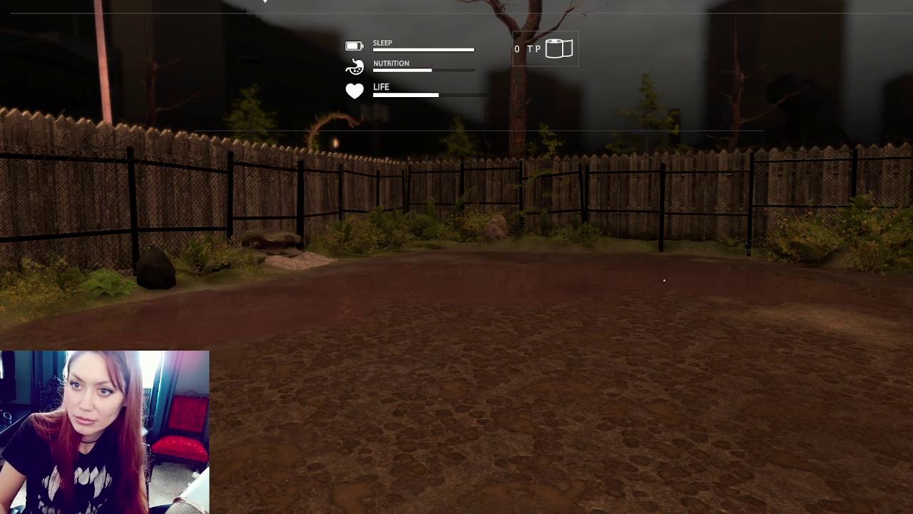
pyautogui.press('Tab')
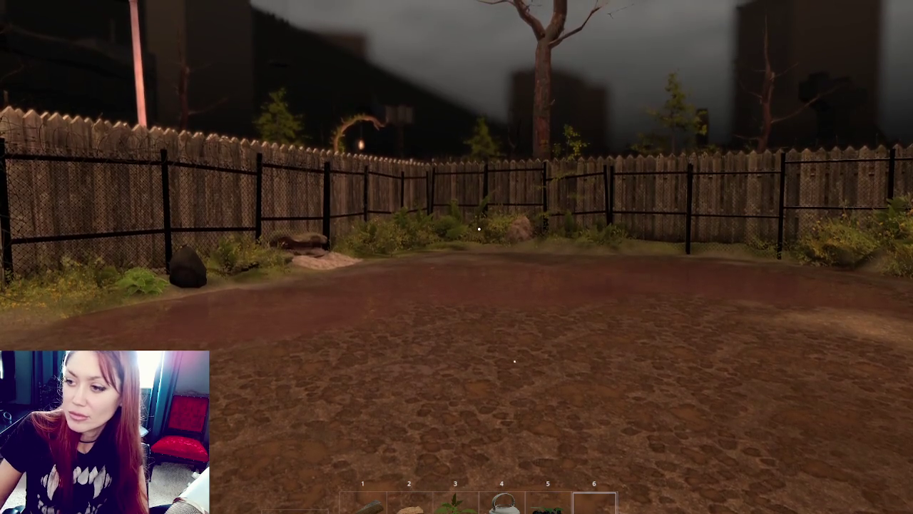
pyautogui.press('2')
pyautogui.press('3')
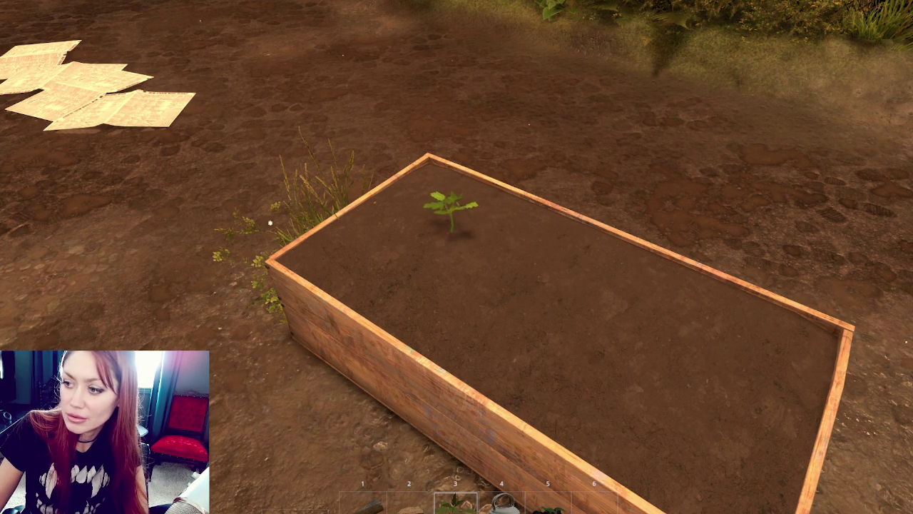
# Step: Plant the tomato sapling from hotbar slot 3 inside the wooden raised planter box
pyautogui.press('3')
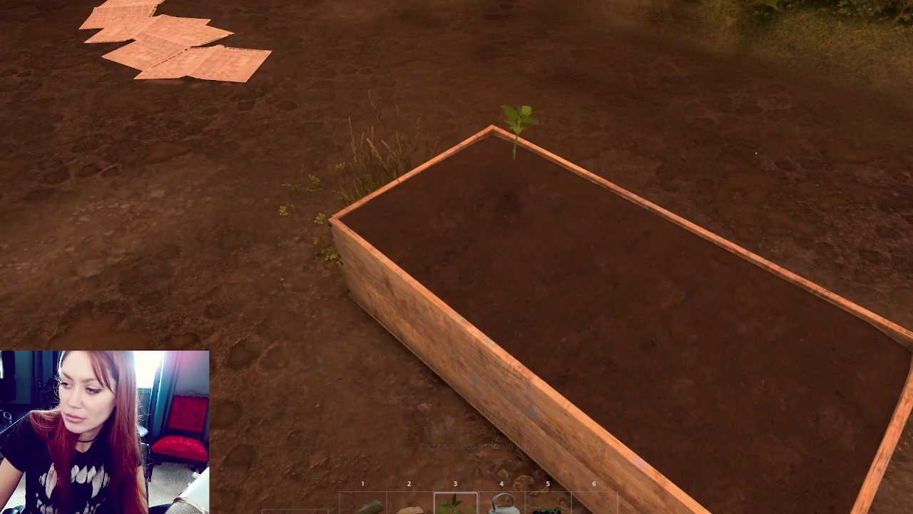
pyautogui.click(457, 257)
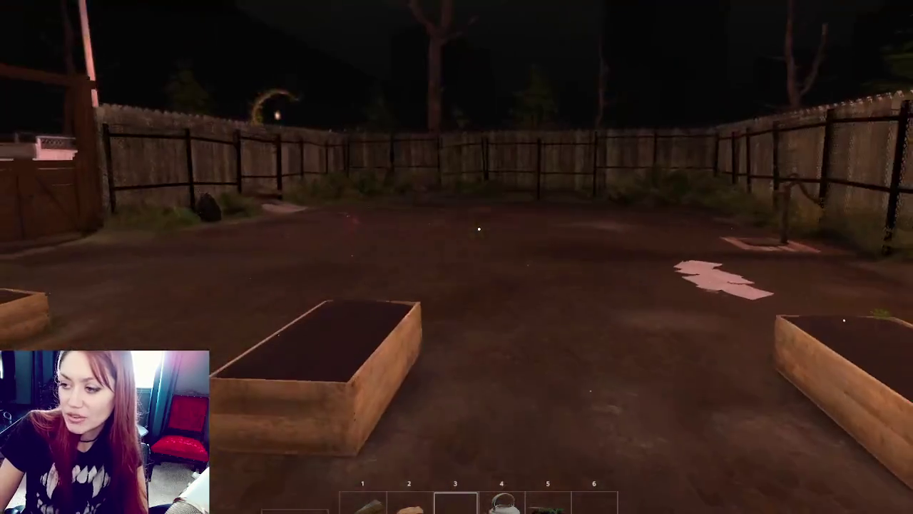
# Step: Walk through the yard gate and down the streetlamp-lit alley to inspect the night lighting
pyautogui.press('w')
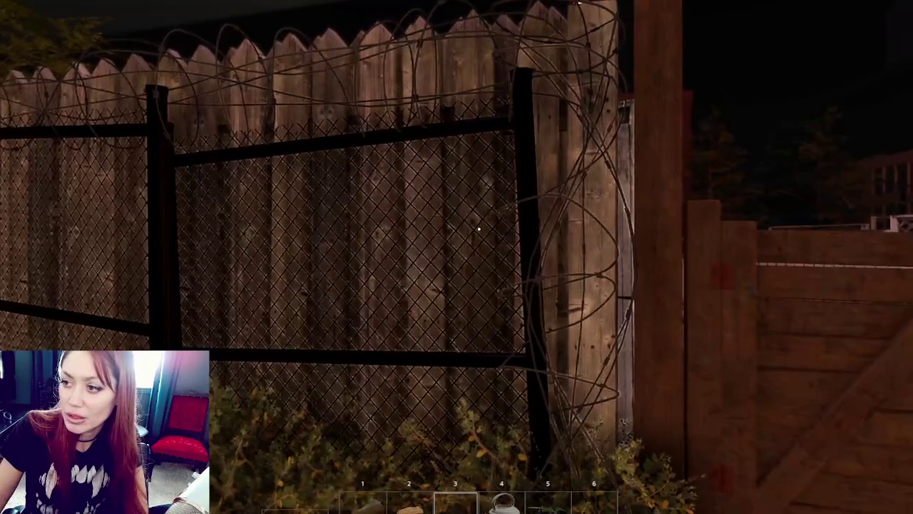
pyautogui.press('e')
pyautogui.press('w')
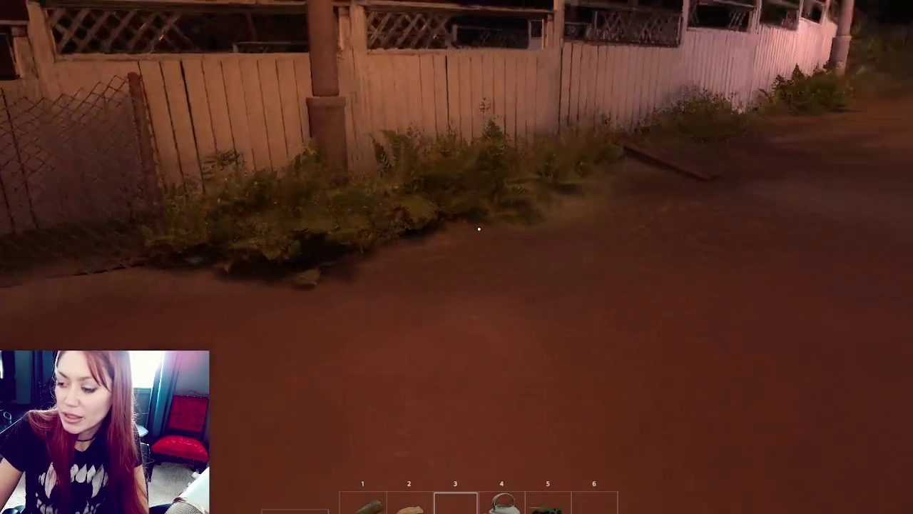
pyautogui.press('w')
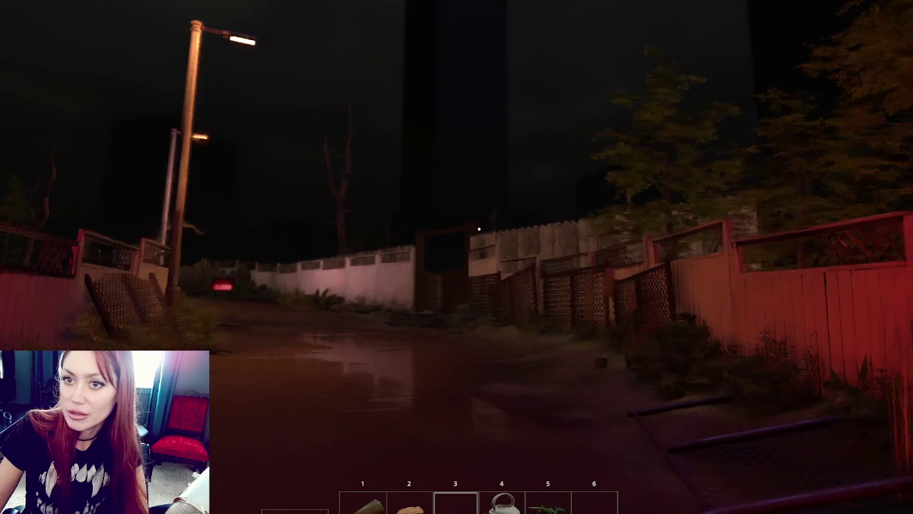
pyautogui.press('w')
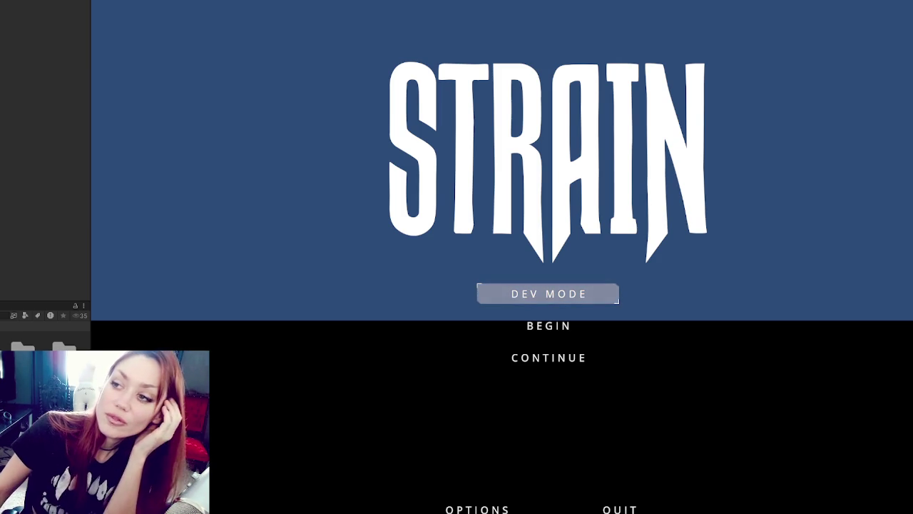
# Step: Stop the game and zoom into the animator graph's Day, Night, Sunrise and Sunset states
pyautogui.press('Return')
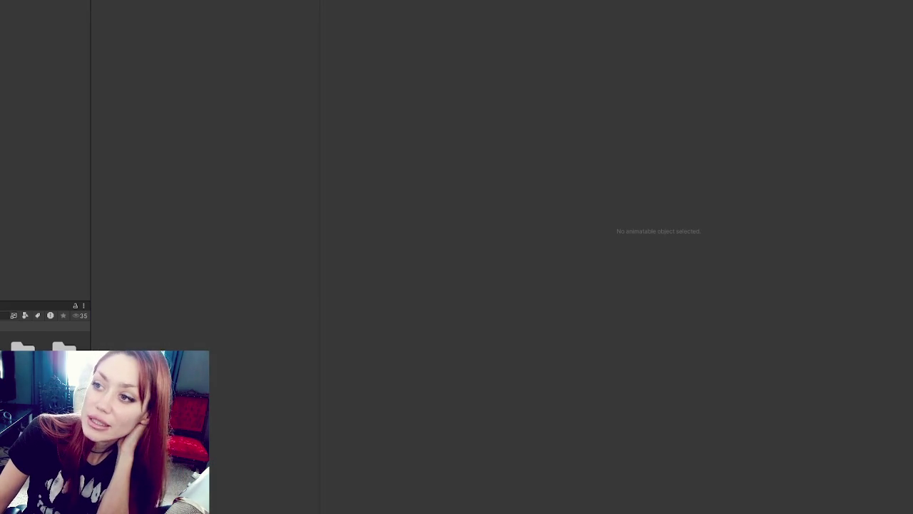
pyautogui.scroll(5, 331, 141)
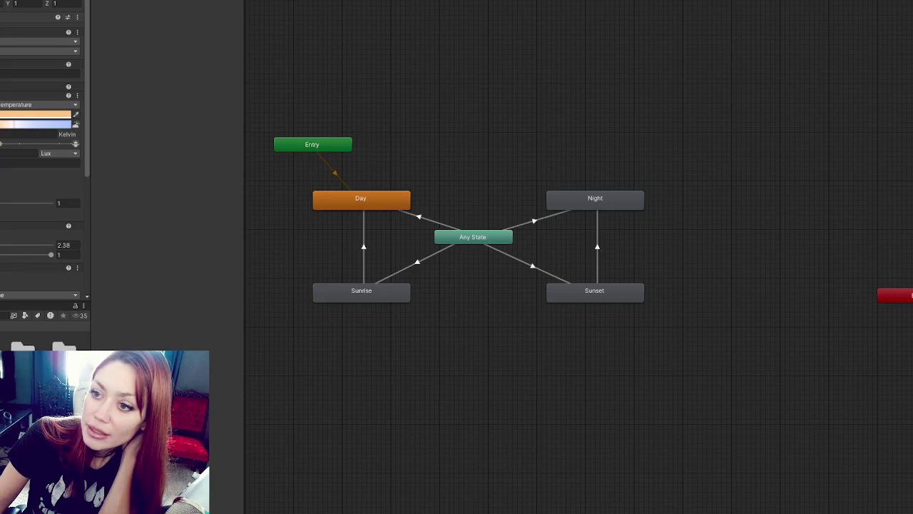
# Step: Open the Animation timeline and change the Night clip's 2500 light value to 100
pyautogui.click(402, 201)
pyautogui.click(402, 202)
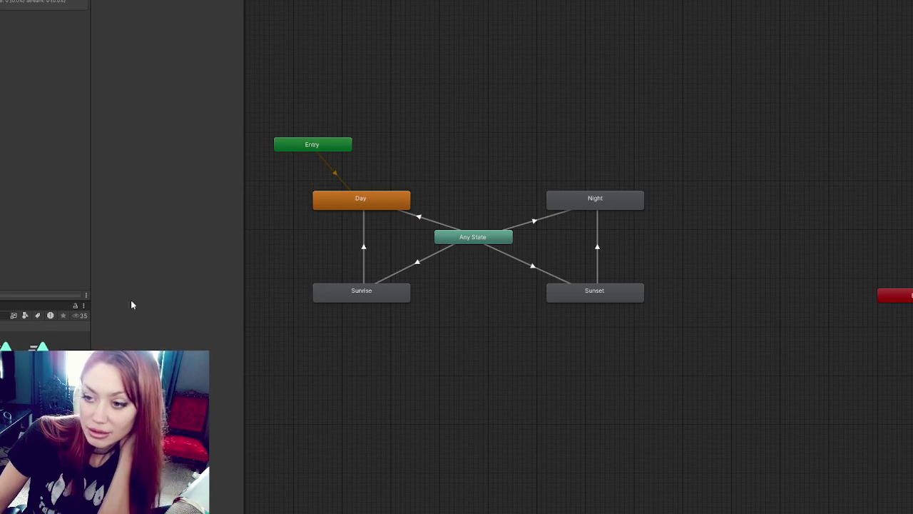
pyautogui.hotkey('ctrl', '6')
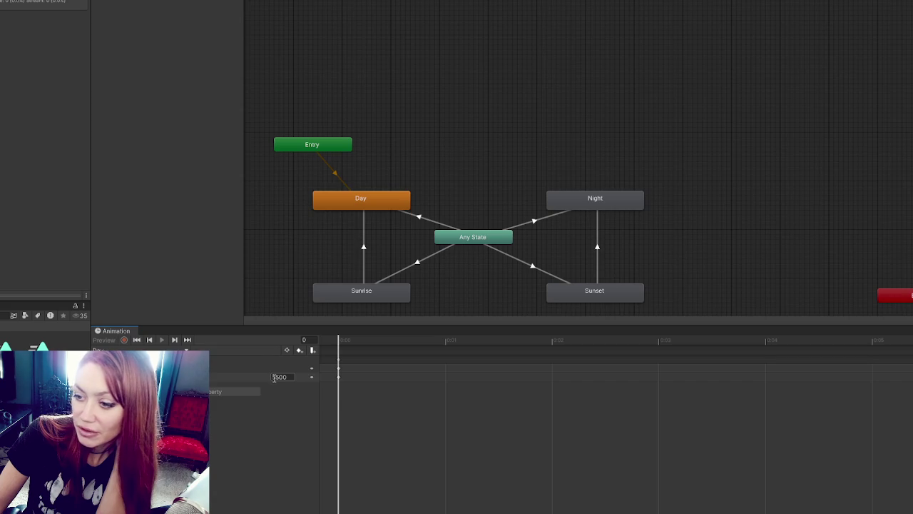
pyautogui.click(598, 203)
pyautogui.click(538, 249)
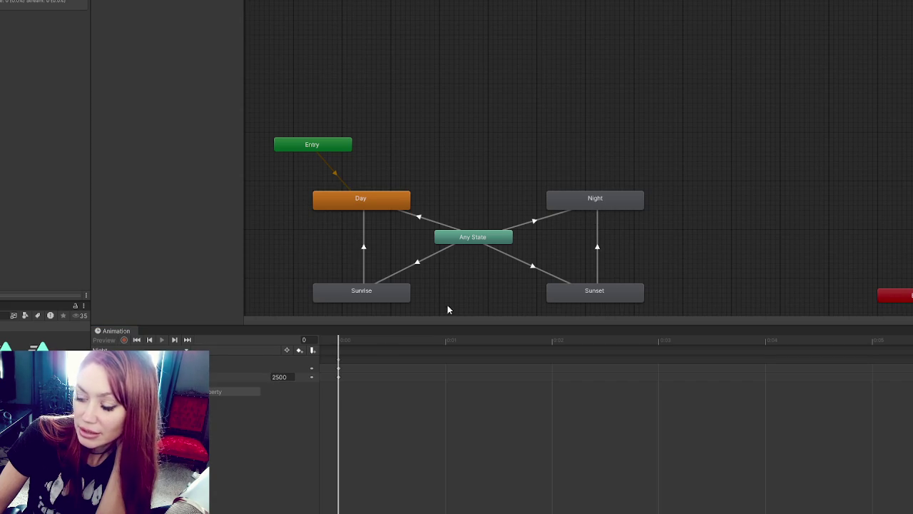
pyautogui.click(280, 376)
pyautogui.write('100')
# Step: Change the Sunset clip's last-keyframe value from 2500 to 100
pyautogui.click(589, 287)
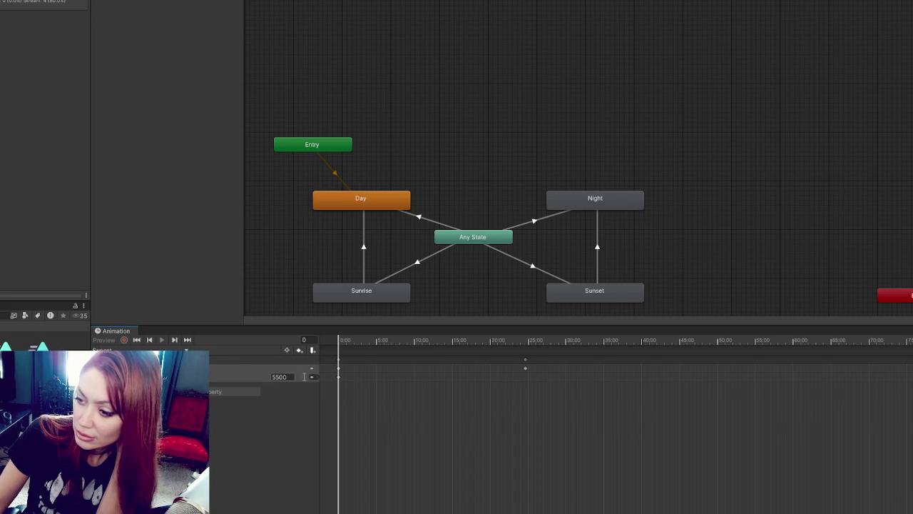
pyautogui.click(174, 339)
pyautogui.click(177, 340)
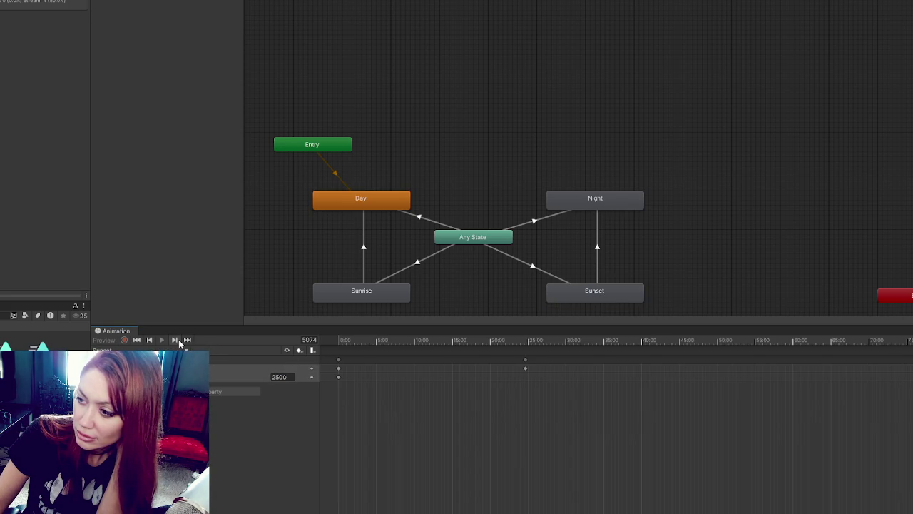
pyautogui.click(152, 341)
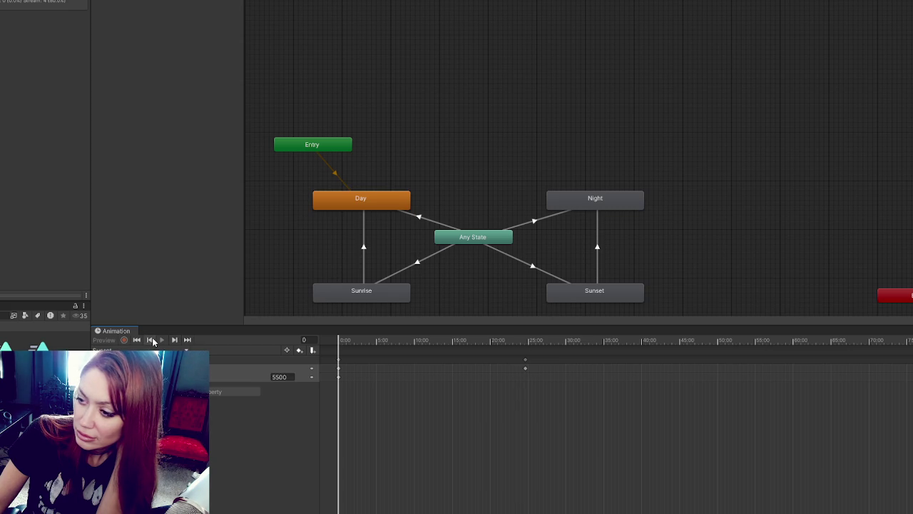
pyautogui.click(175, 340)
pyautogui.click(175, 340)
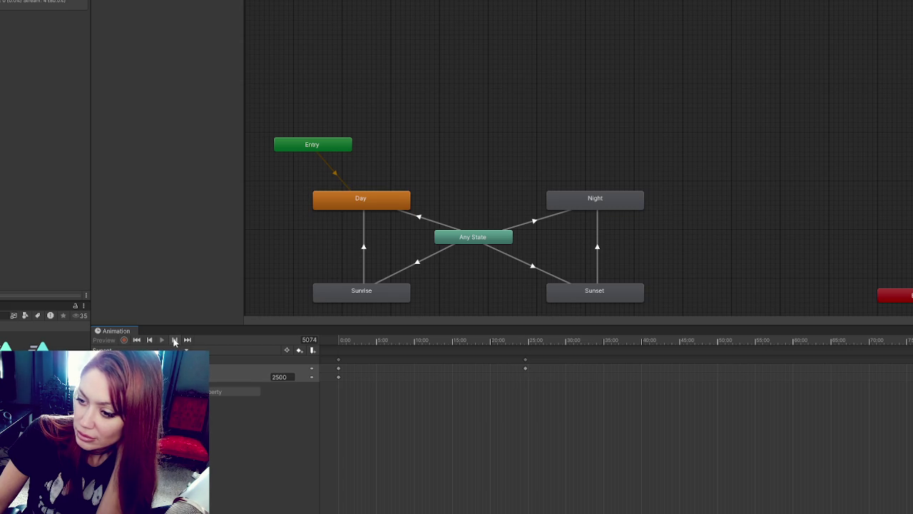
pyautogui.click(278, 377)
pyautogui.write('100')
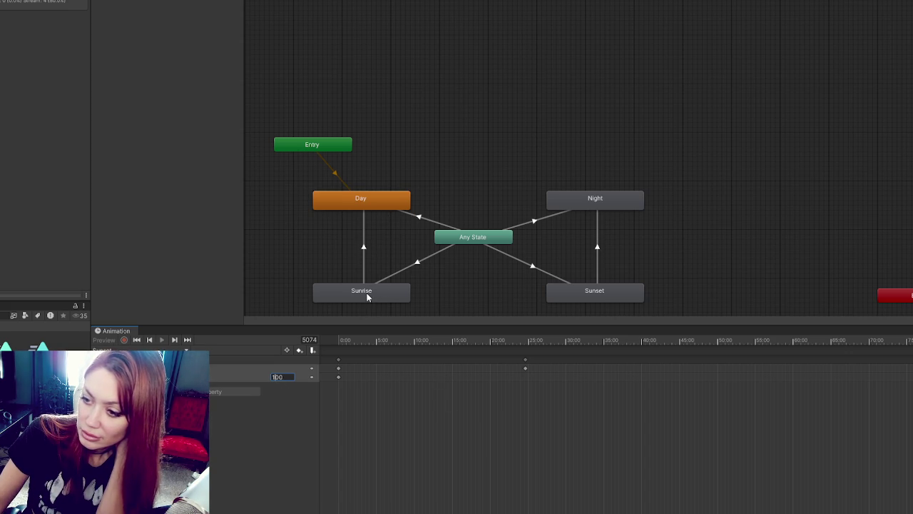
# Step: Change the Sunrise clip's 2500 value to 100
pyautogui.click(368, 298)
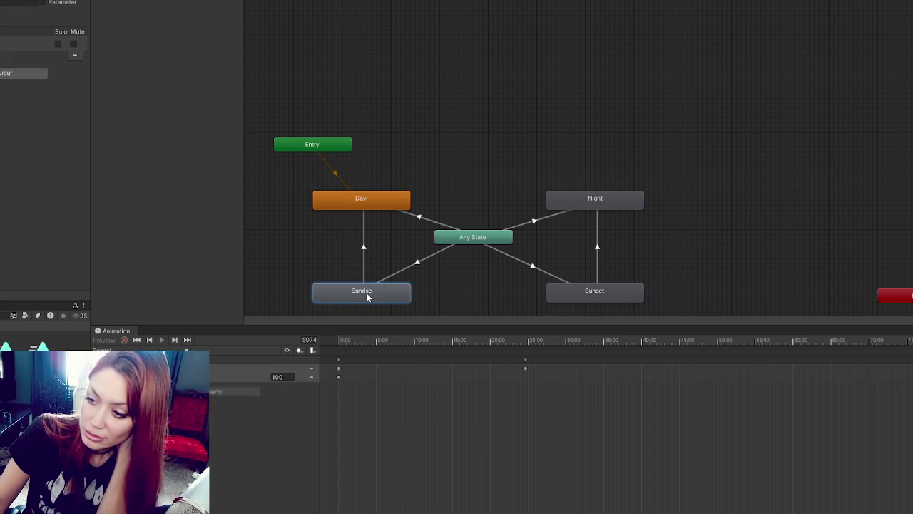
pyautogui.click(339, 341)
pyautogui.click(289, 377)
pyautogui.write('100')
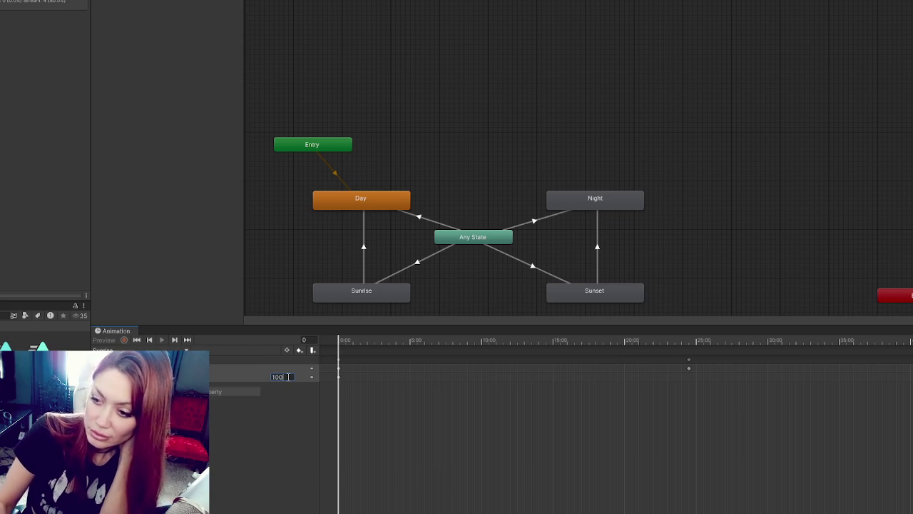
pyautogui.click(353, 202)
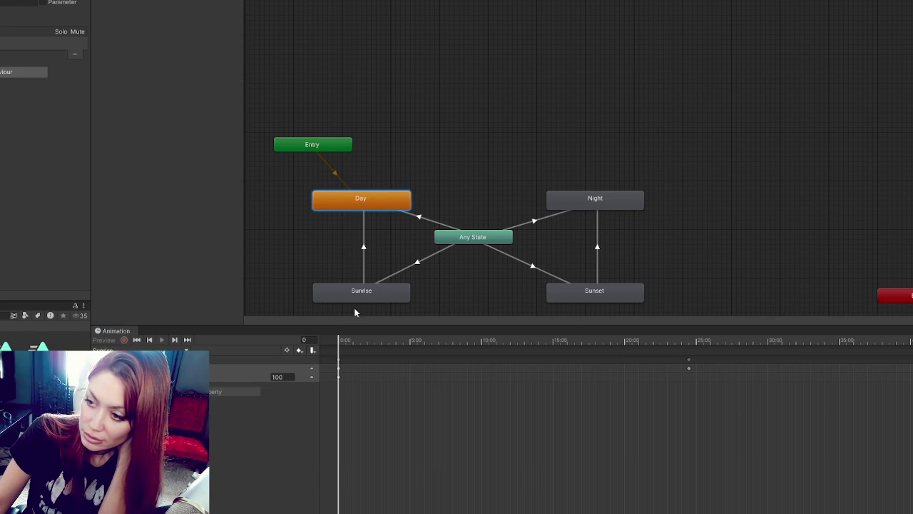
# Step: Recheck the Night, Sunrise and Sunset clips to confirm the end keyframe values
pyautogui.click(610, 204)
pyautogui.click(398, 291)
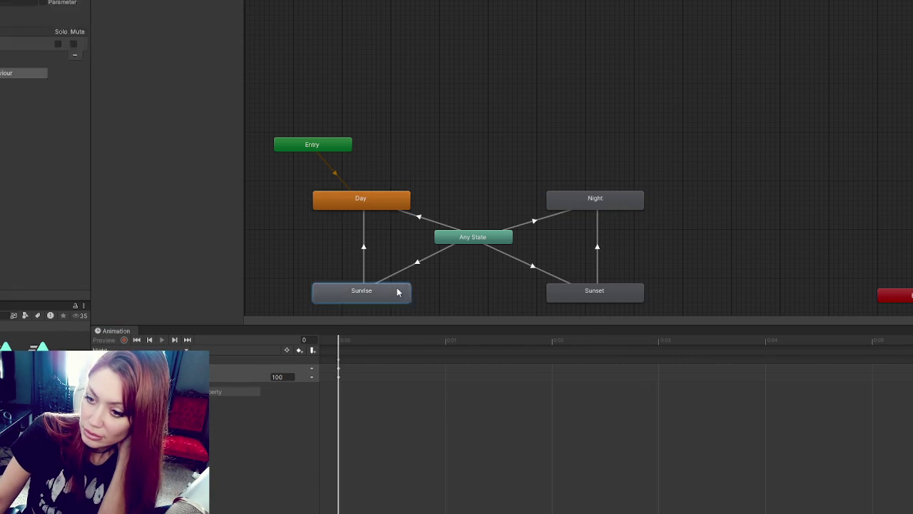
pyautogui.click(585, 291)
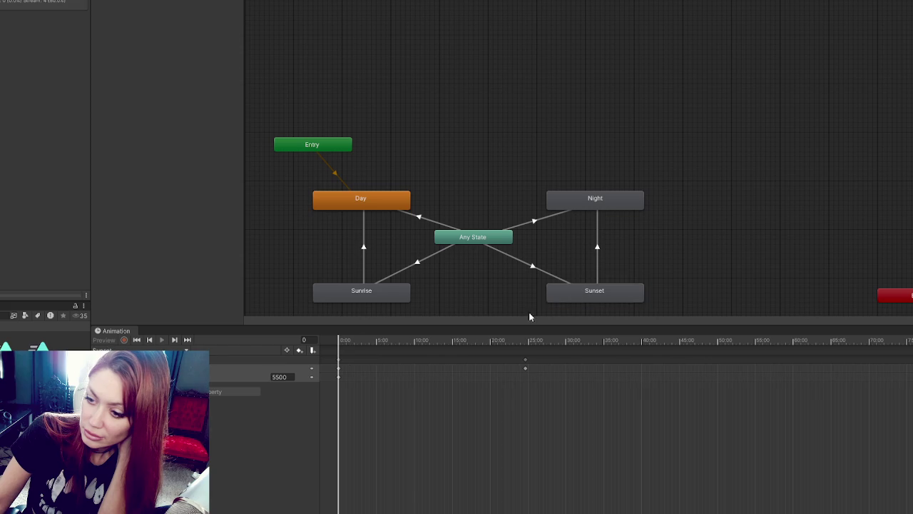
pyautogui.click(299, 350)
pyautogui.click(249, 216)
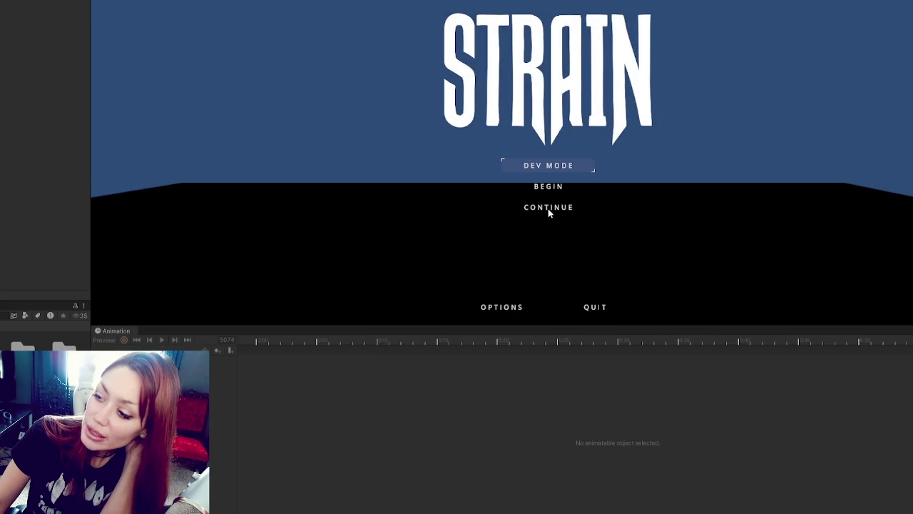
# Step: Resume the saved playthrough and walk backward across the fenced yard to check the dim night sky
pyautogui.click(548, 207)
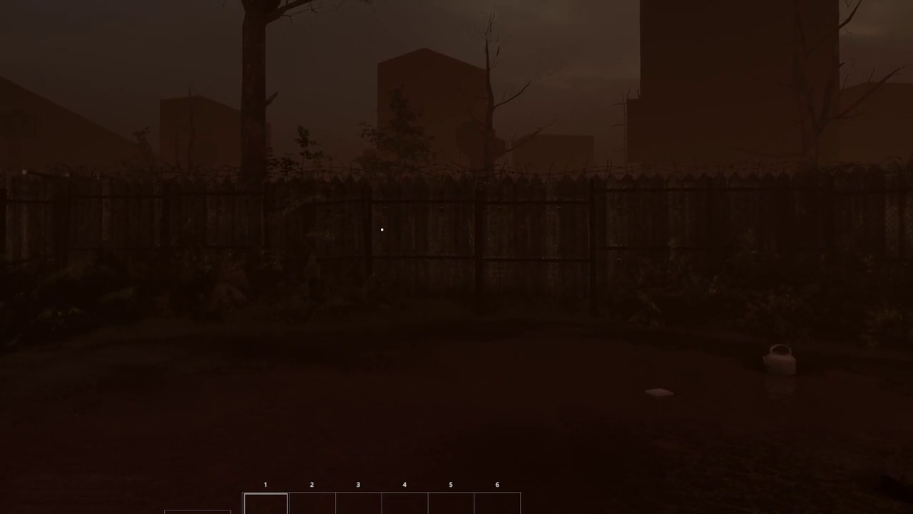
pyautogui.press('s')
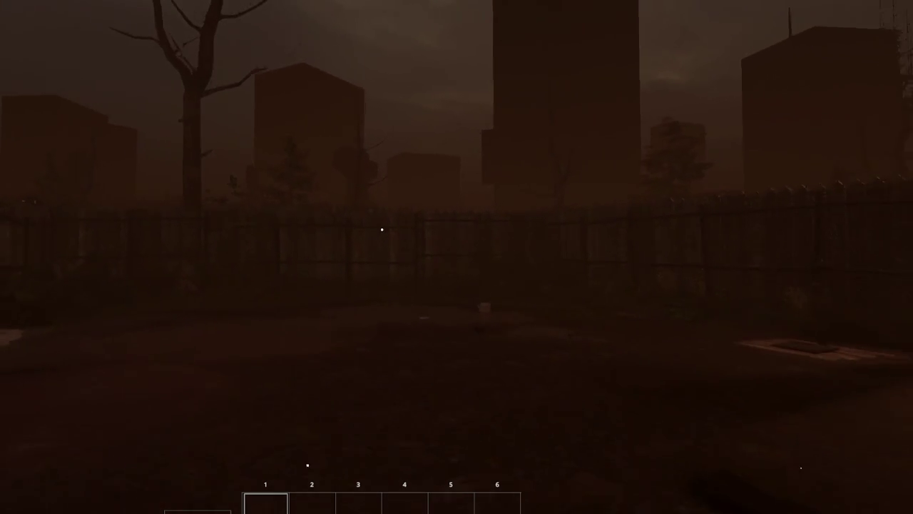
pyautogui.moveTo(382, 230)
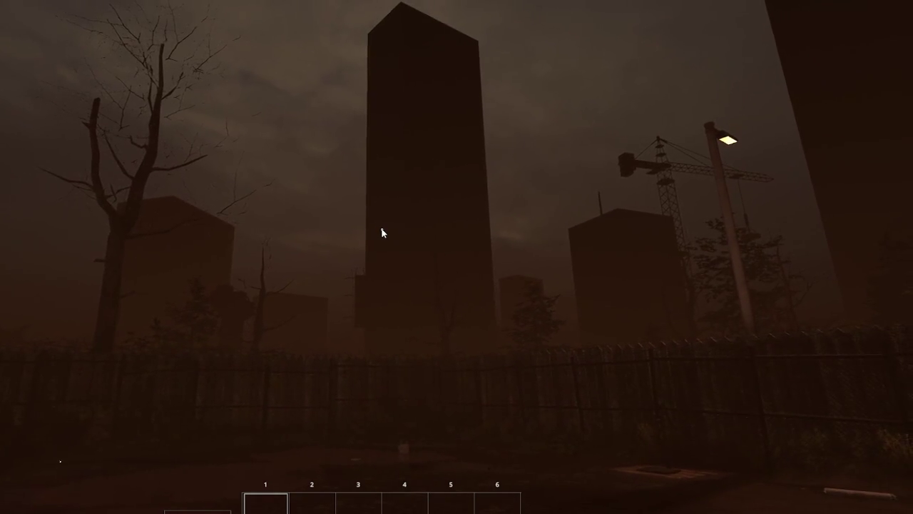
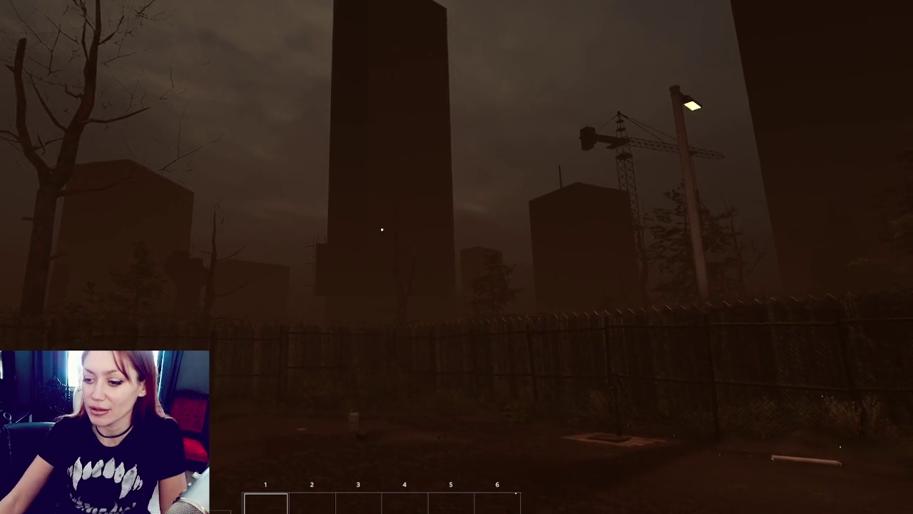
# Step: Walk the player forward across the yard as dark evening turns to foggy daylight
pyautogui.press('w')
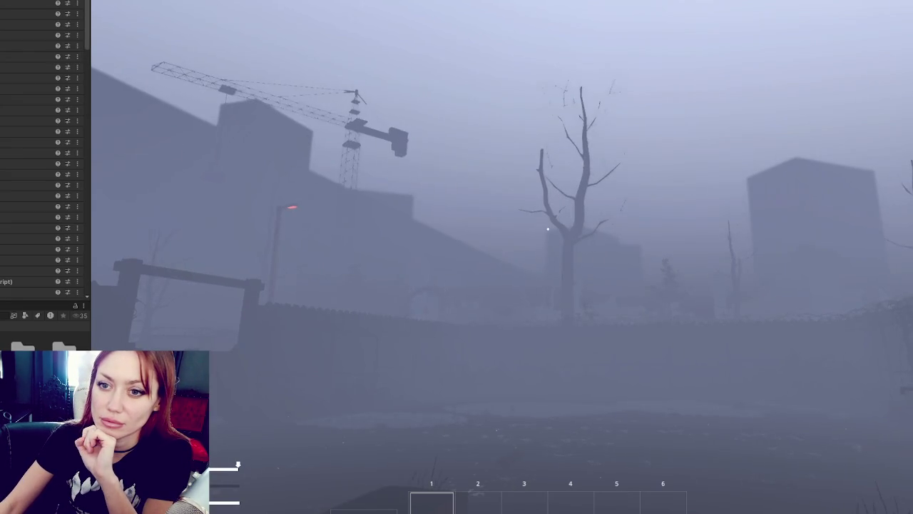
# Step: Walk toward the crane and dead tree into night, then restart Play mode in dev mode
pyautogui.press('w')
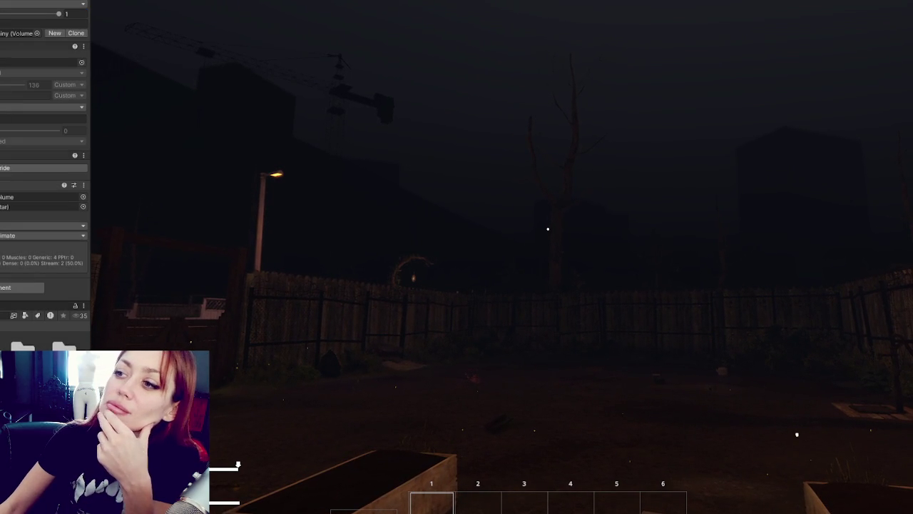
pyautogui.hotkey('ctrl', 'p')
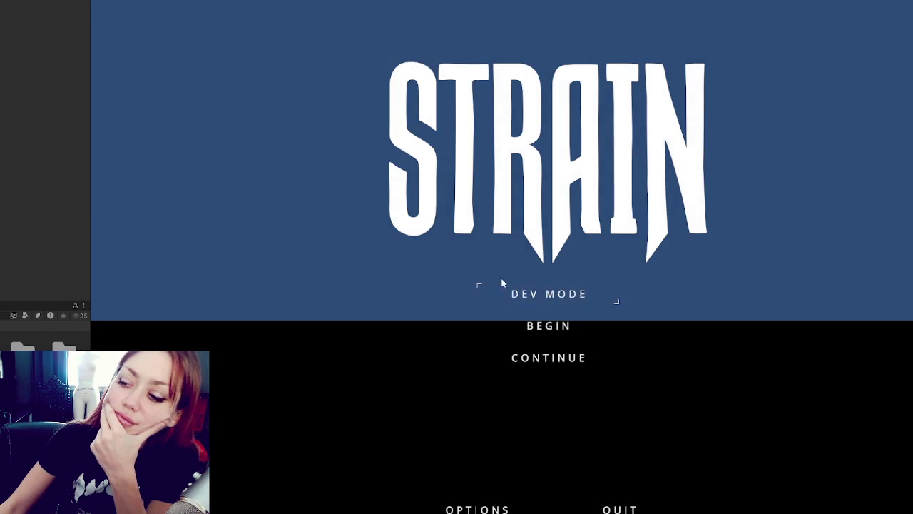
pyautogui.click(507, 288)
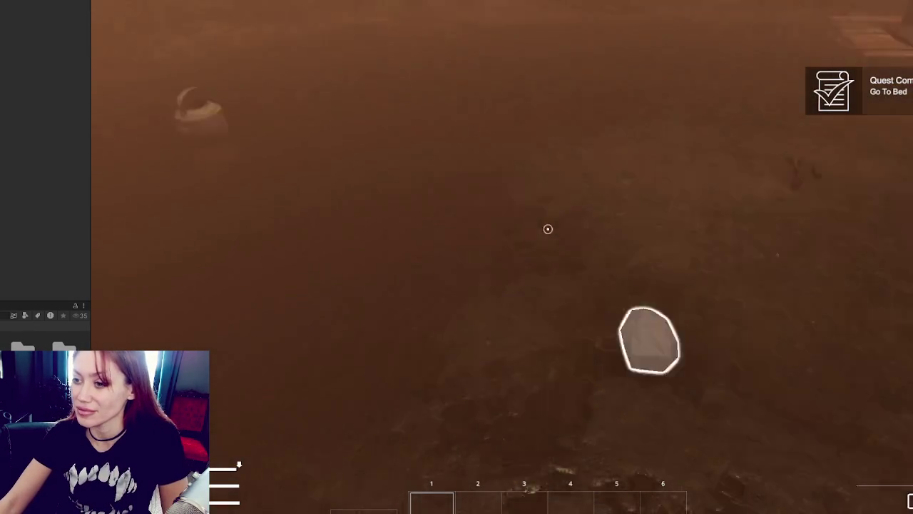
# Step: Pick up the outlined rock and the newspaper, then place a Newspaper Bed on the ground
pyautogui.click(548, 228)
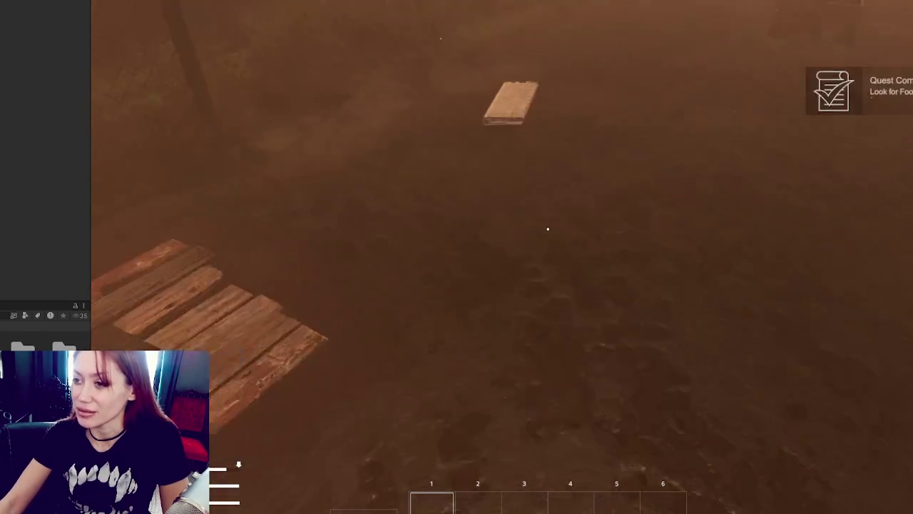
pyautogui.click(548, 228)
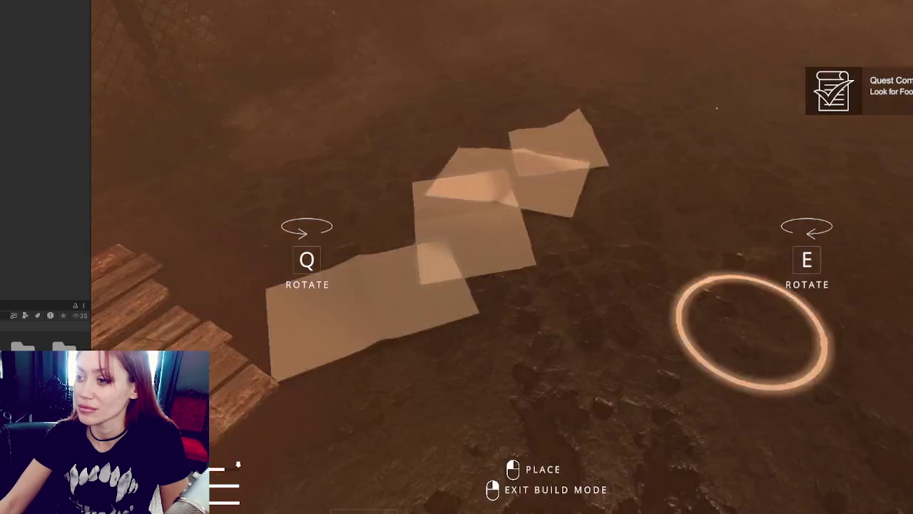
pyautogui.click(548, 228)
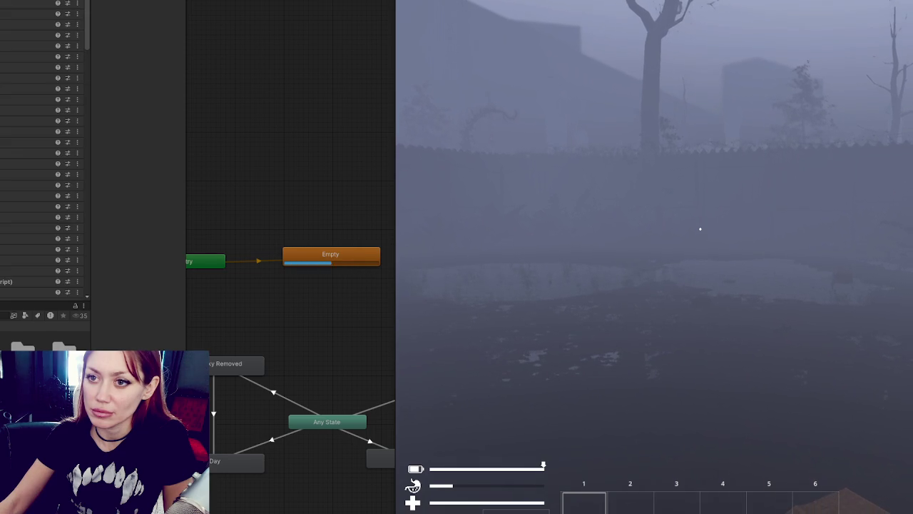
# Step: Harvest the wildberry plant with E so wildberries fill hotbar slot 1
pyautogui.scroll(-5, 2, 30)
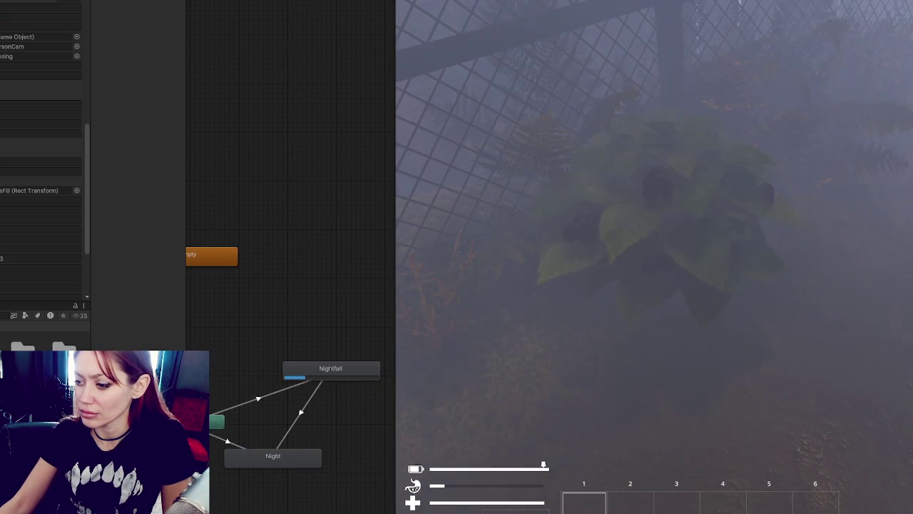
pyautogui.press('e')
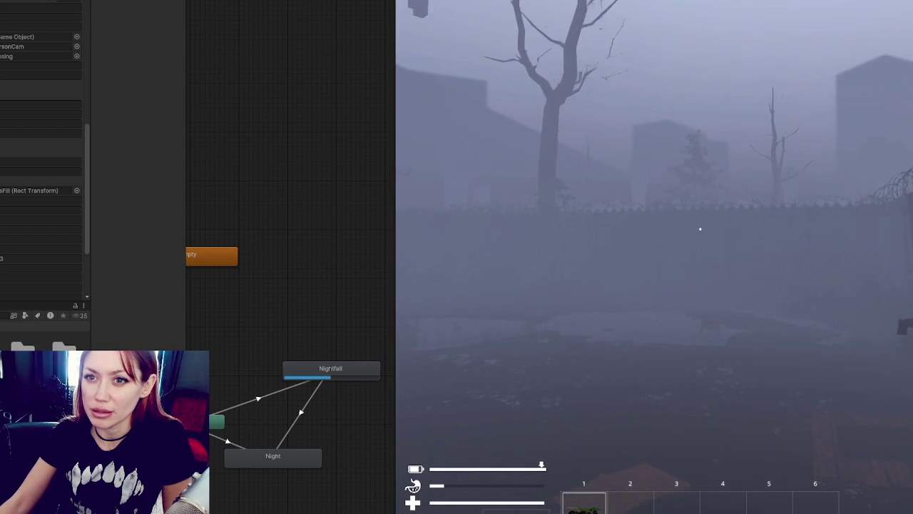
pyautogui.scroll(4, 281, 219)
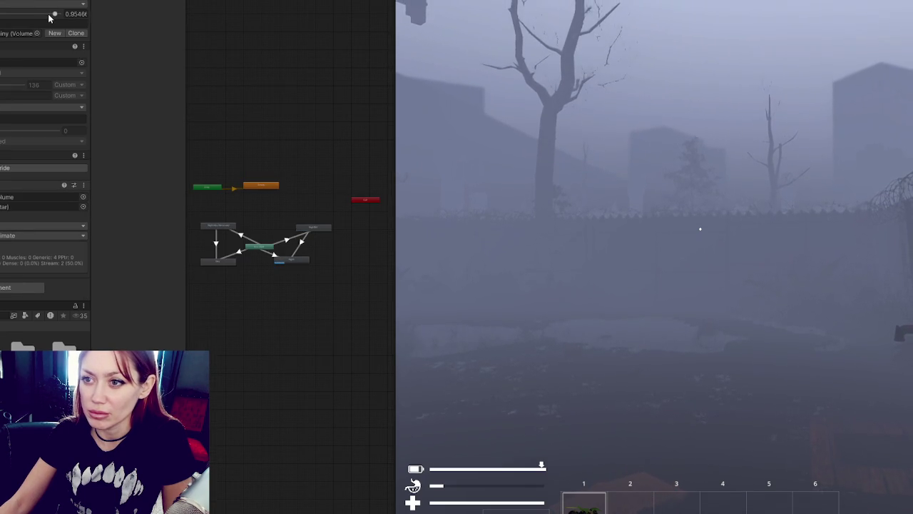
# Step: Raise the Volume component's Weight slider in the Inspector to 1
pyautogui.moveTo(54, 14); pyautogui.dragTo(78, 14)
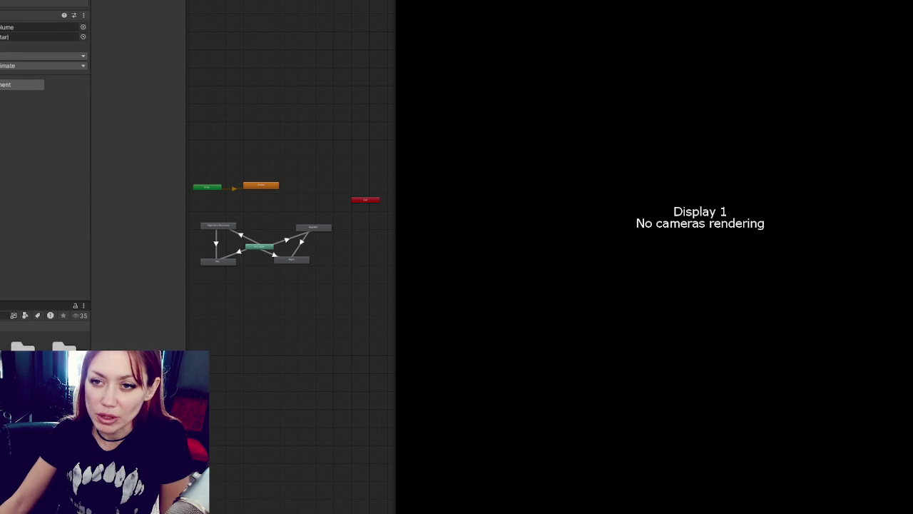
pyautogui.scroll(5, 45, 164)
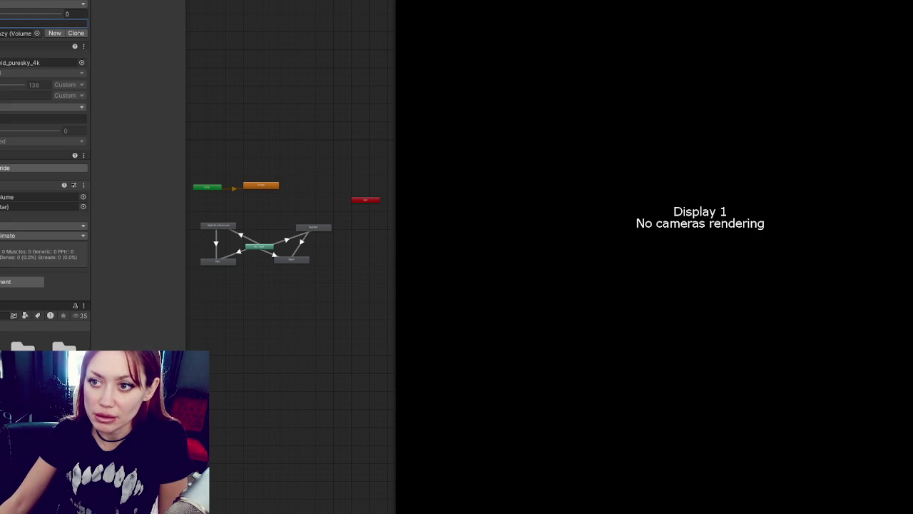